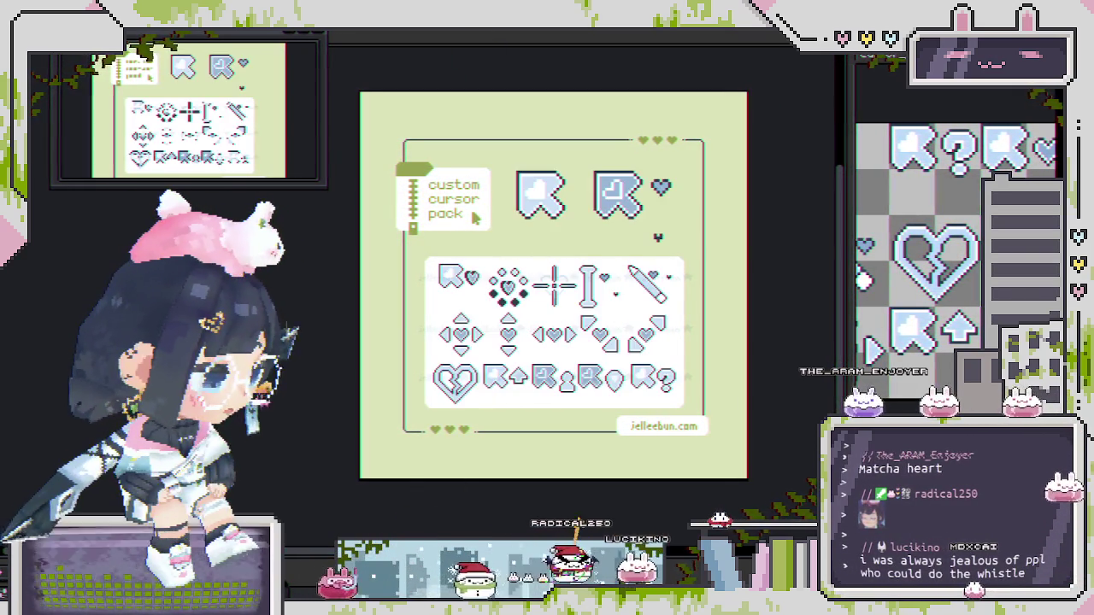
Step: Replace pale blue #cbe0f7 with #bcd9f7 in Replace Color, eyedropping both colours
key("shift+r")
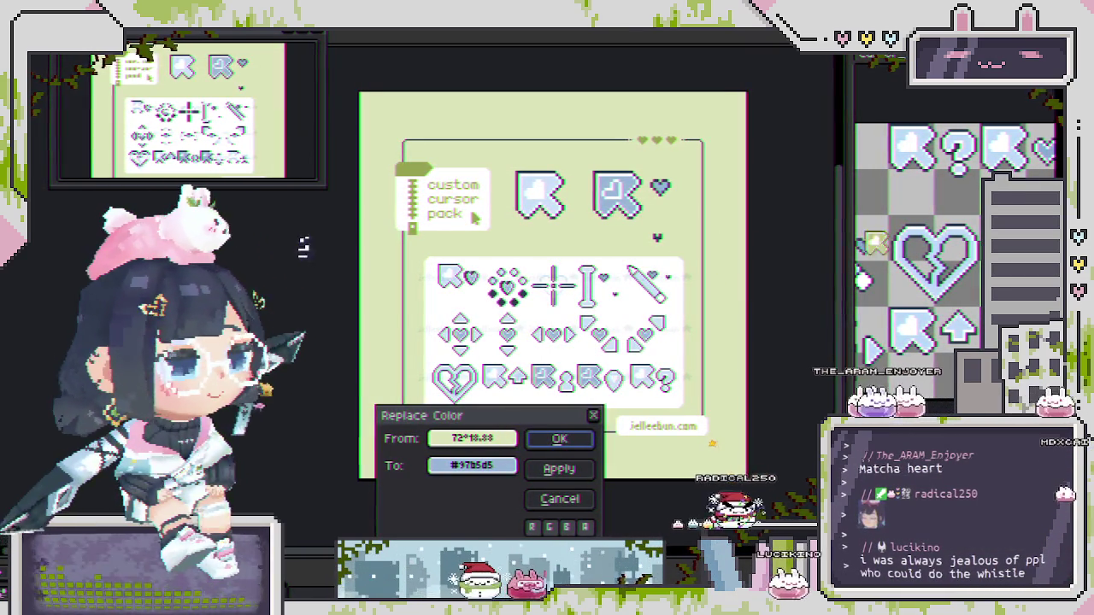
left_click(581, 501)
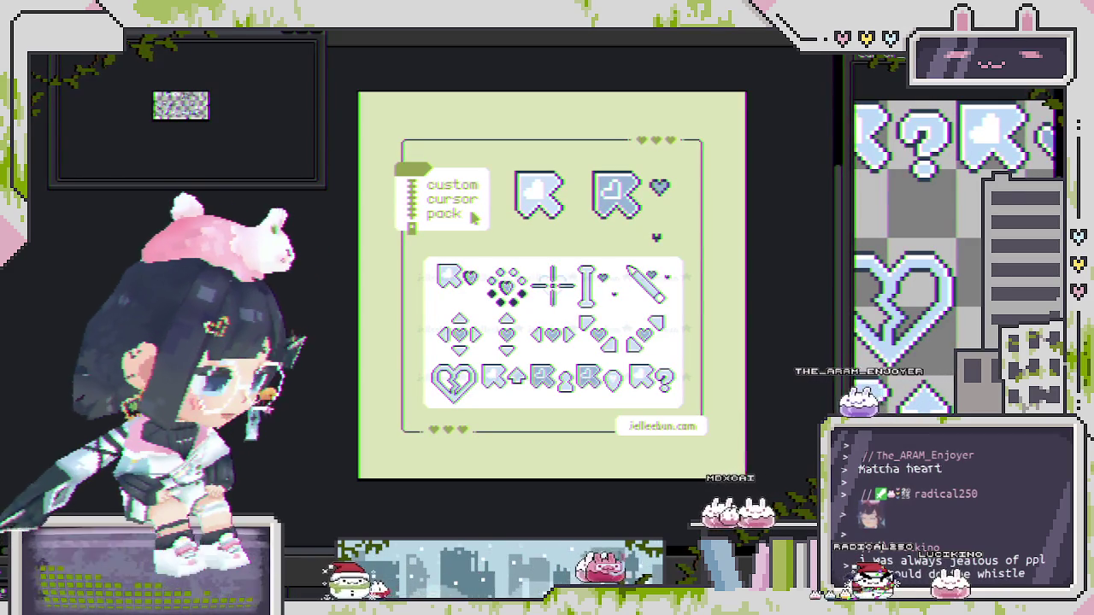
key("shift+r")
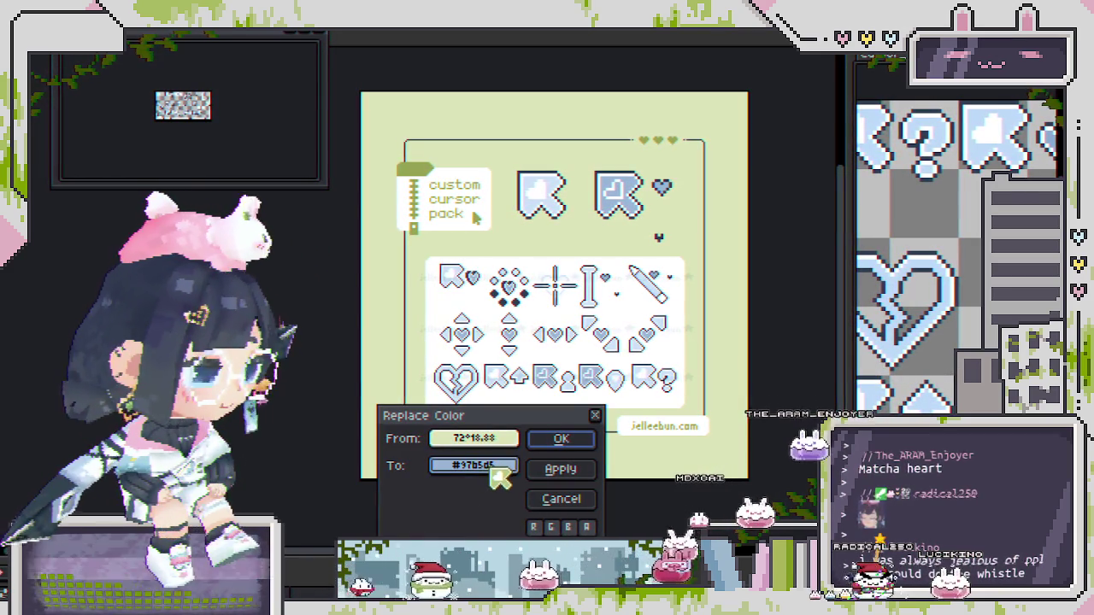
left_click(501, 467)
left_click(585, 242)
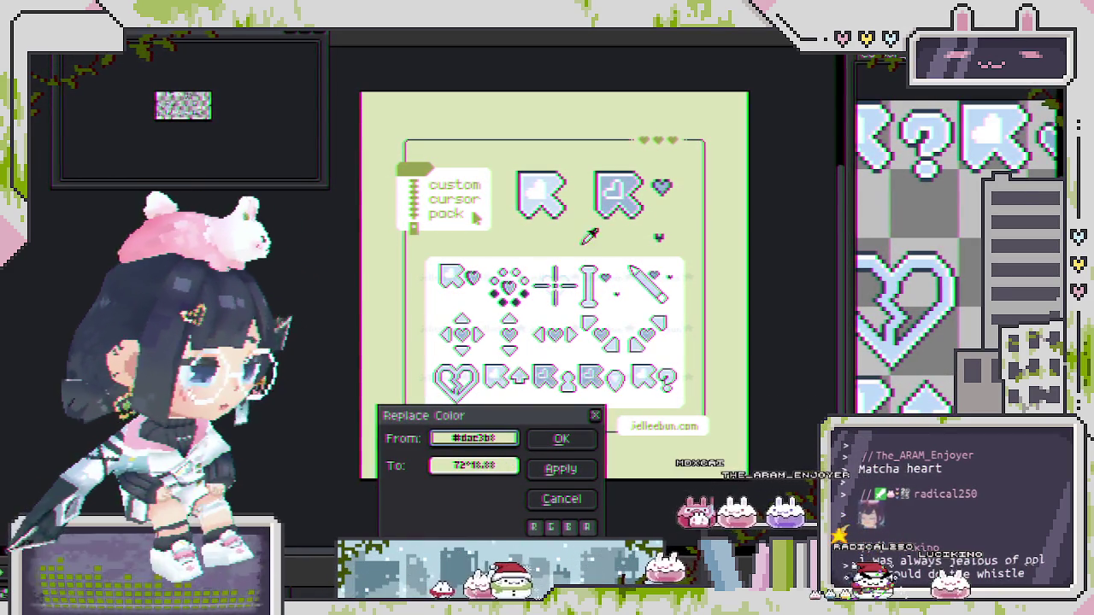
left_click(608, 209)
left_click(501, 466)
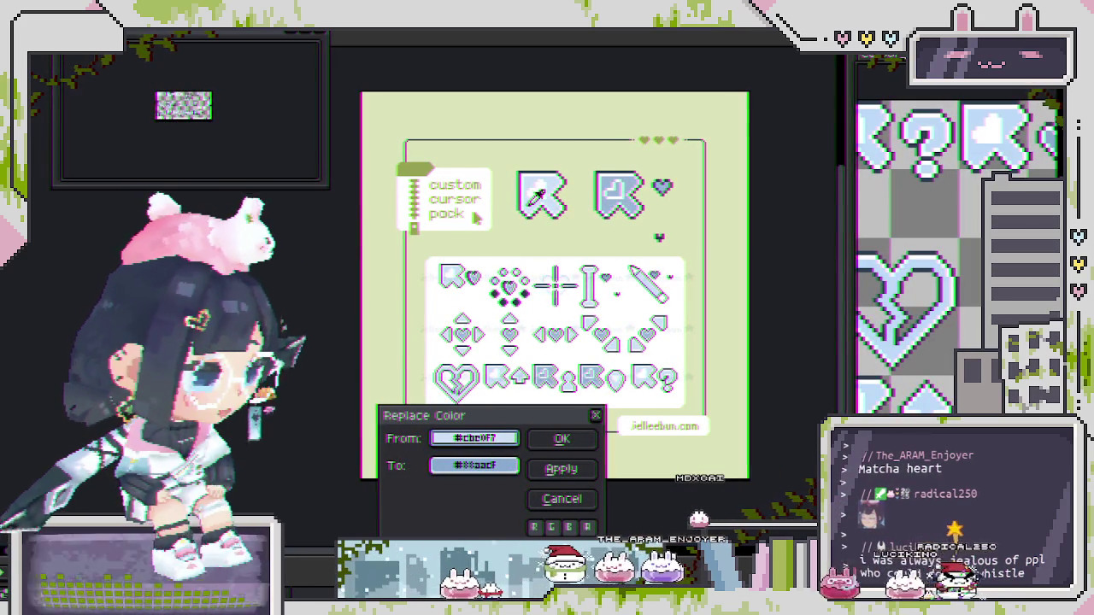
left_click(488, 469)
left_click(892, 335)
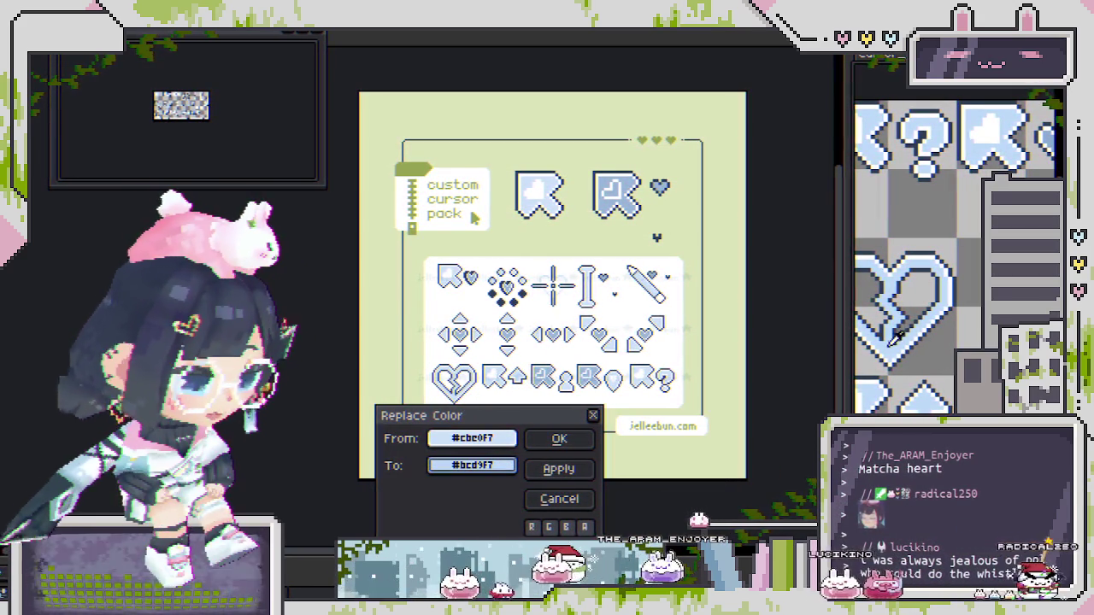
left_click(572, 441)
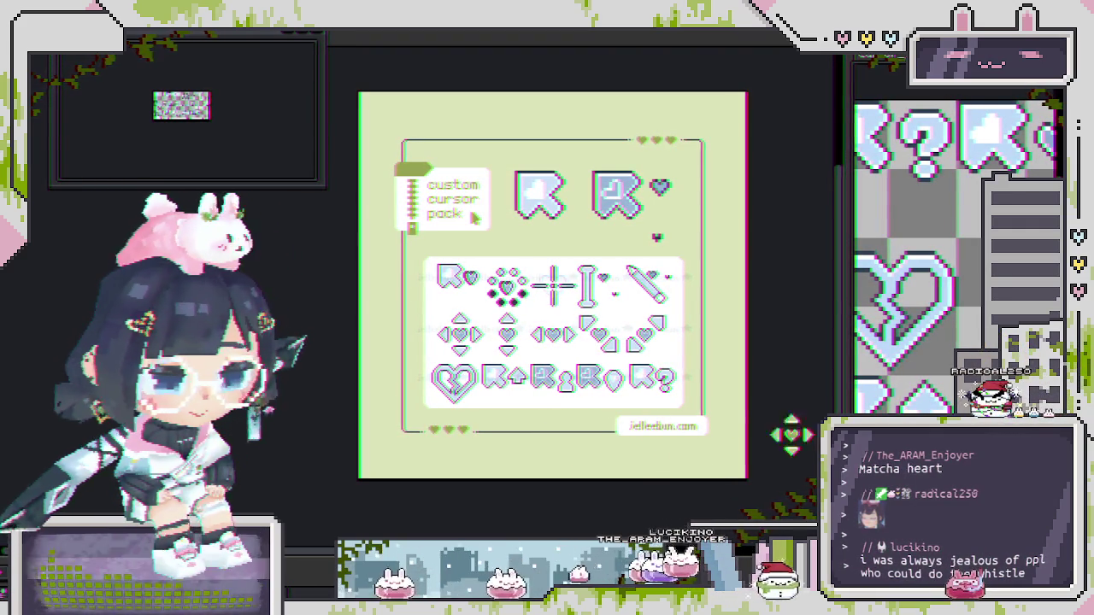
Step: Zoom in on the cursor sheet's pale green background
scroll(472, 350, "up", 2)
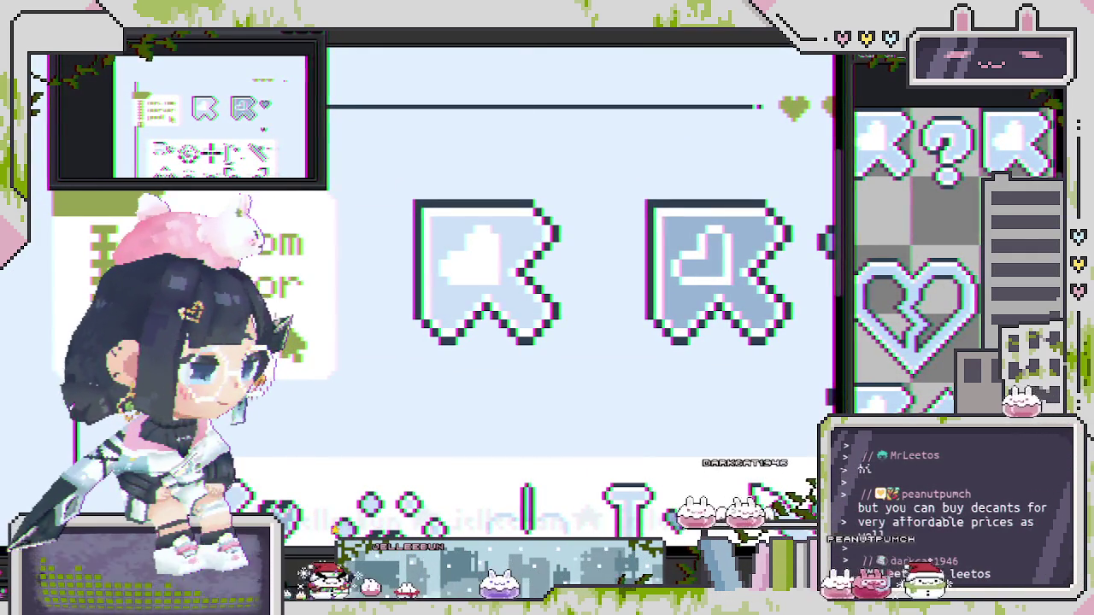
Step: Use Replace Color (Shift+R) to turn #cbe0f7 into #bcd9f7 across the cursor icons
key("shift+r")
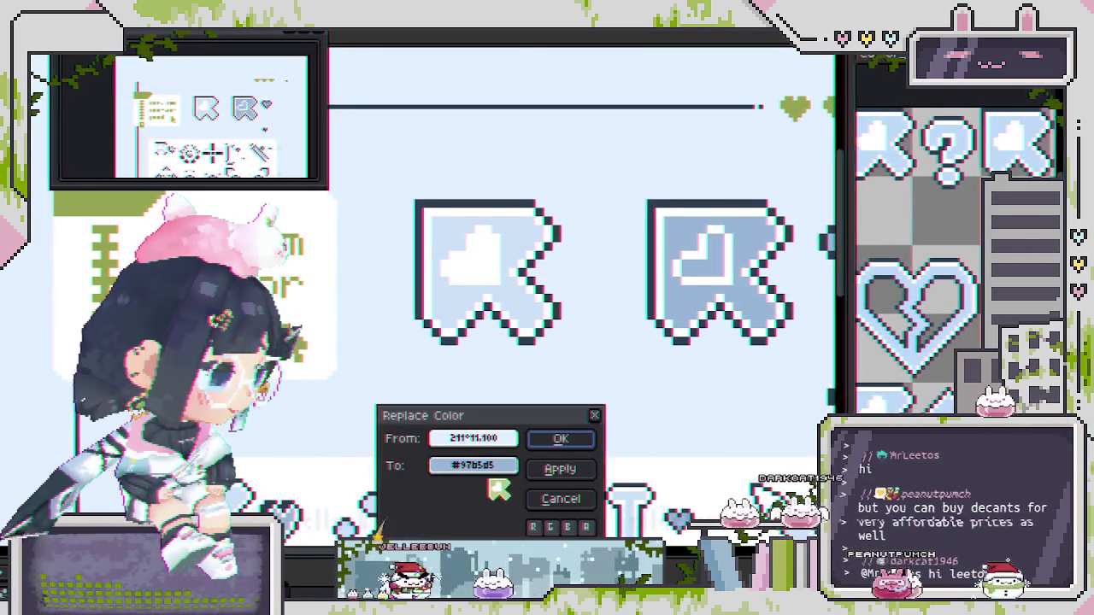
left_click(474, 466)
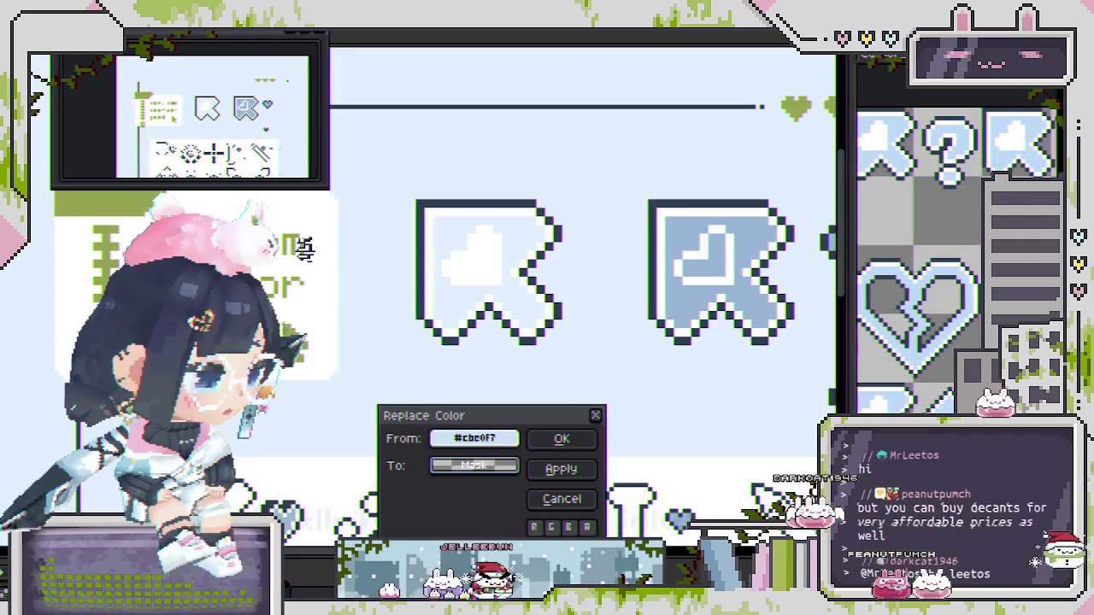
left_click(900, 154)
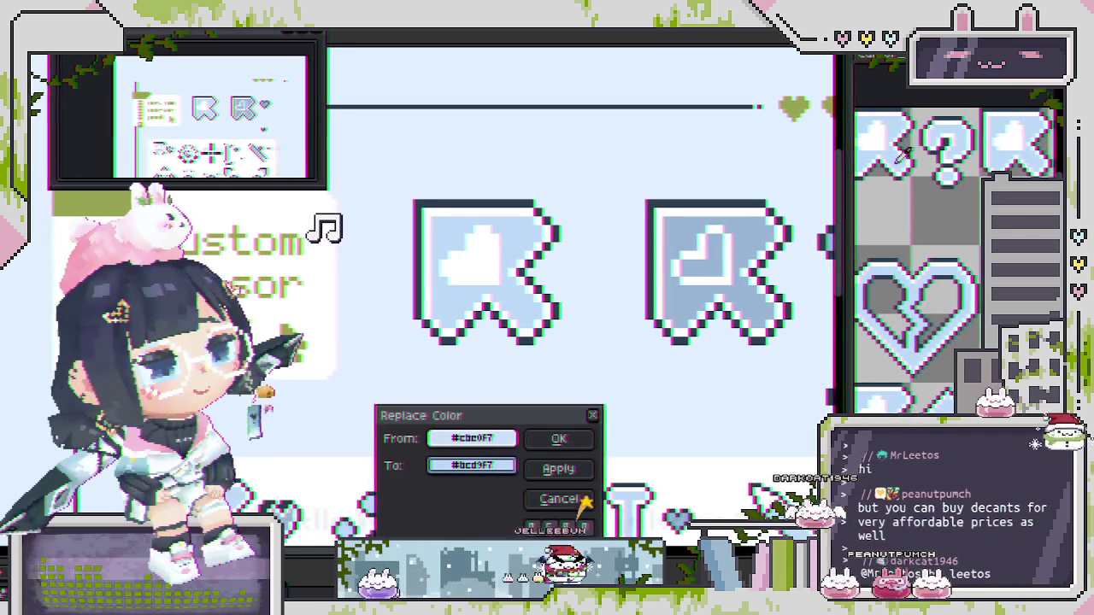
left_click(557, 439)
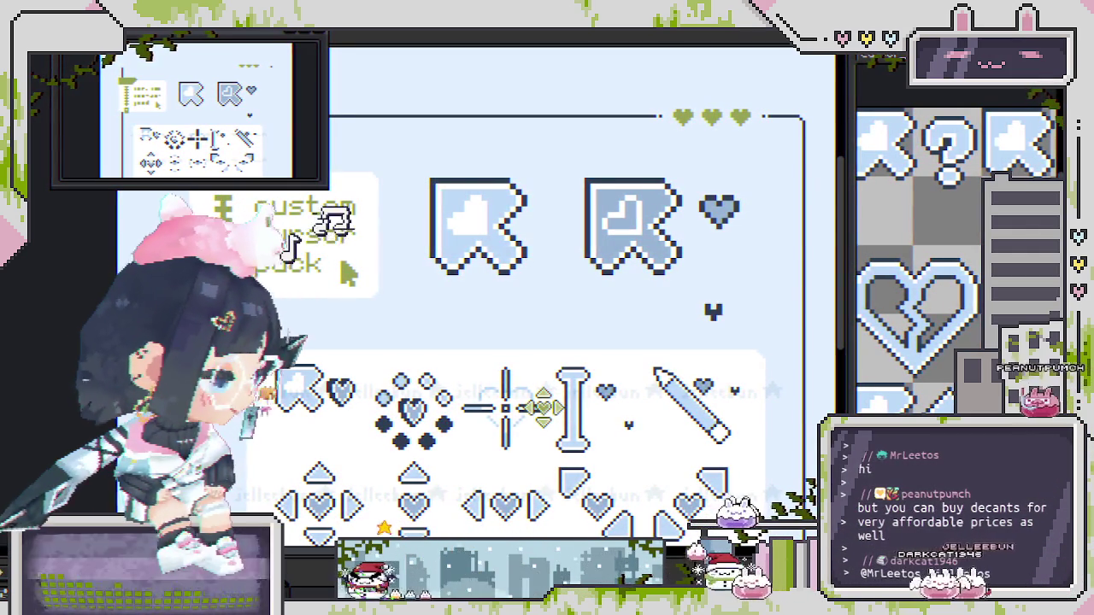
Step: Save the light-blue recolour, then inspect the custom cursor pack label and whole sheet
key("ctrl+s")
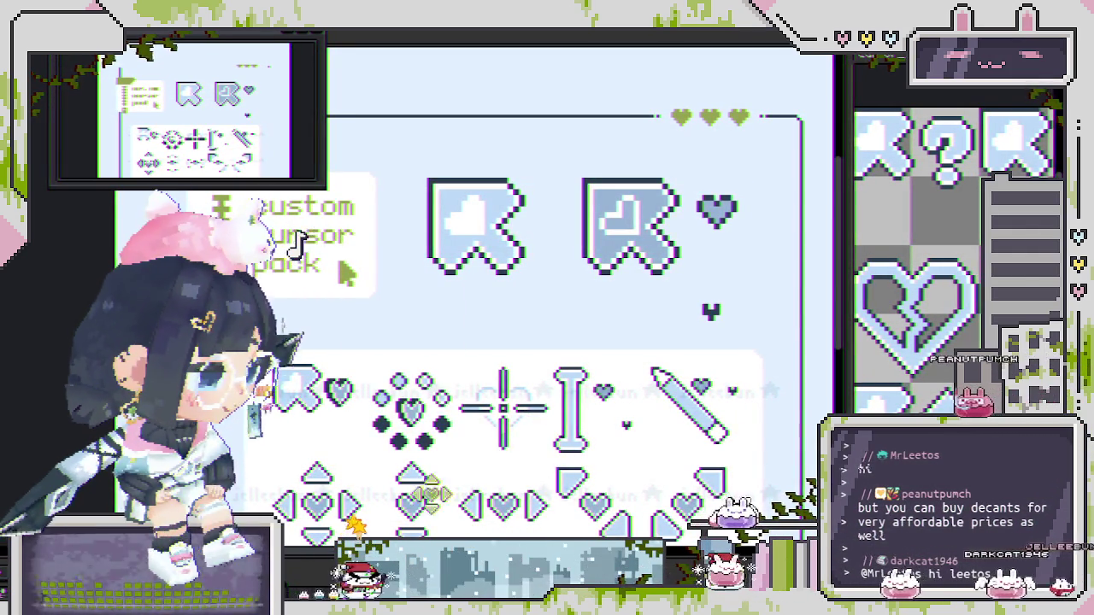
left_click_drag(386, 309, 476, 267)
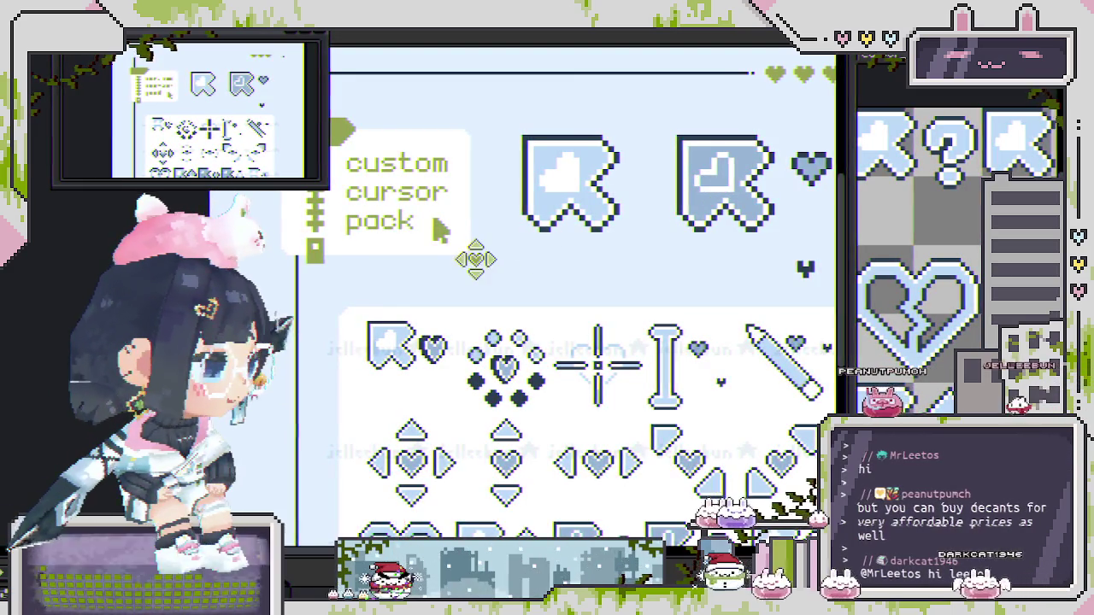
left_click_drag(475, 258, 501, 313)
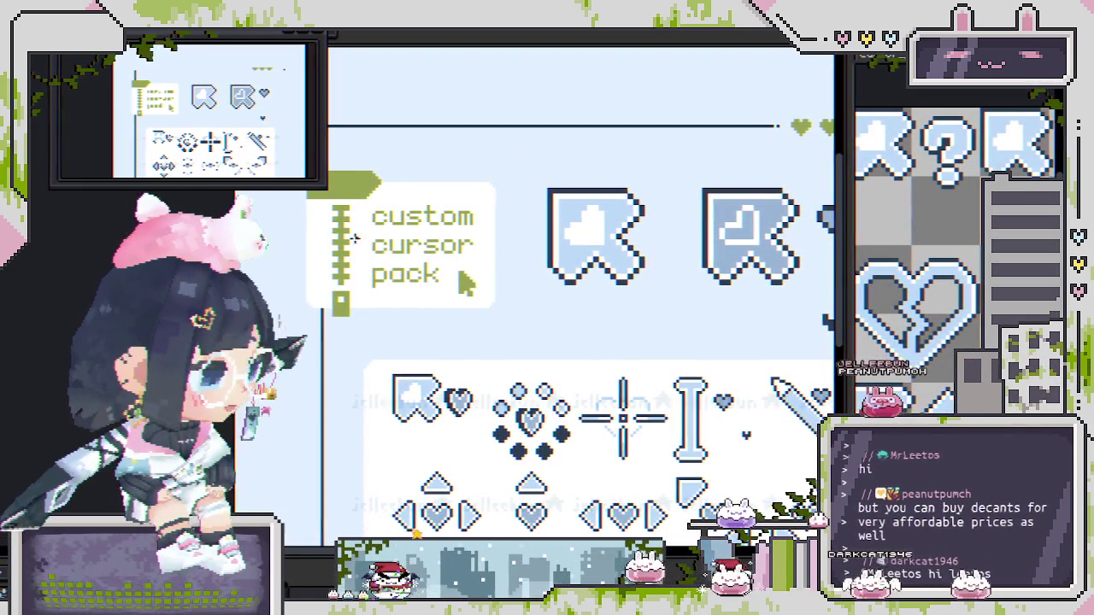
scroll(349, 236, "up", 2)
left_click_drag(349, 237, 427, 367)
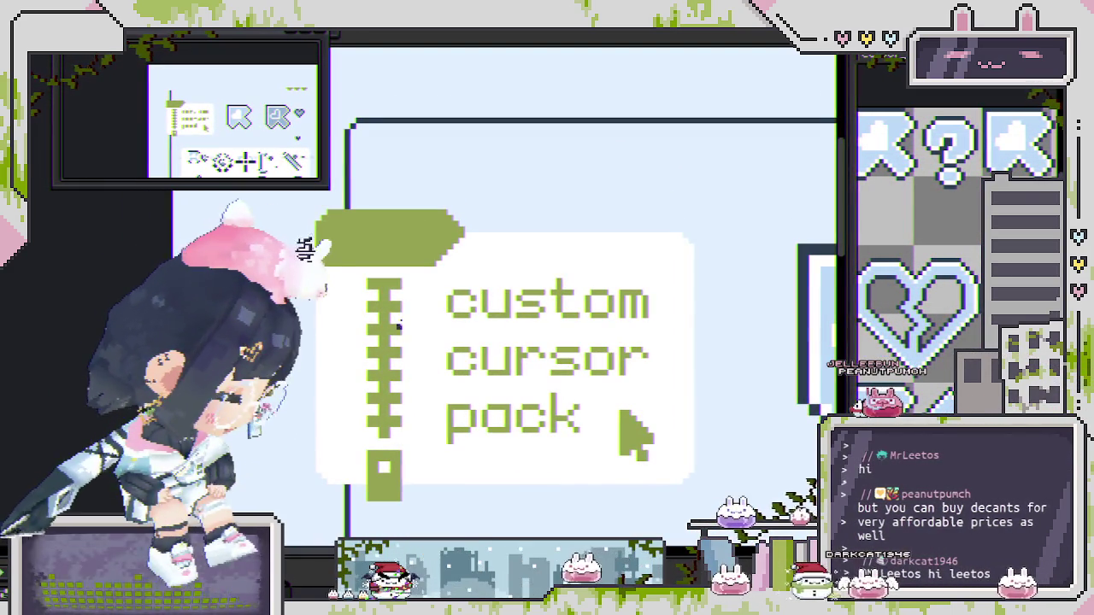
scroll(415, 245, "down", 2)
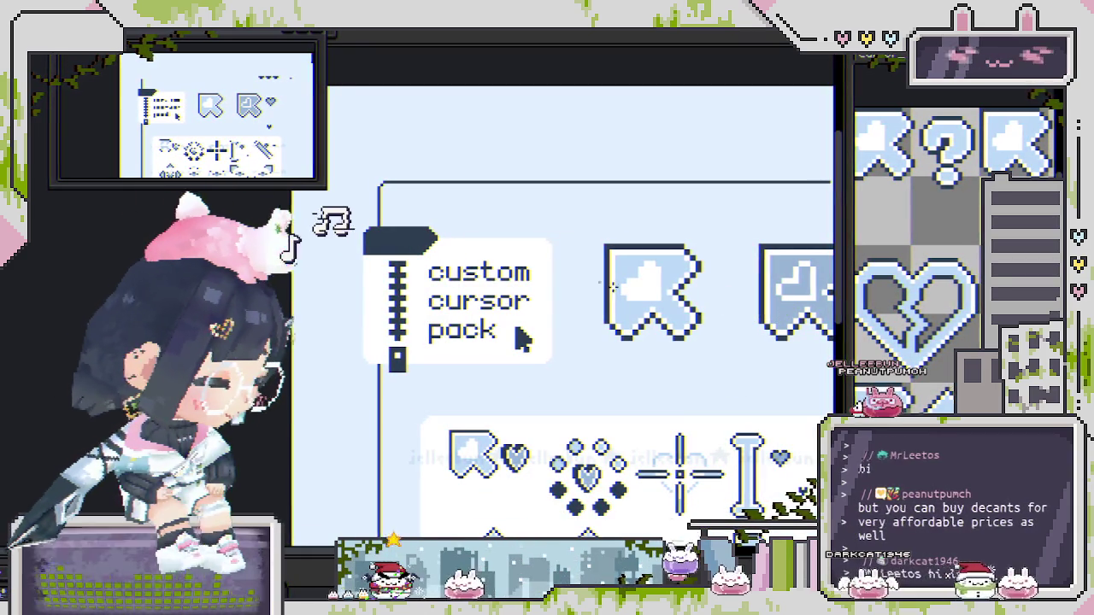
scroll(400, 246, "down", 2)
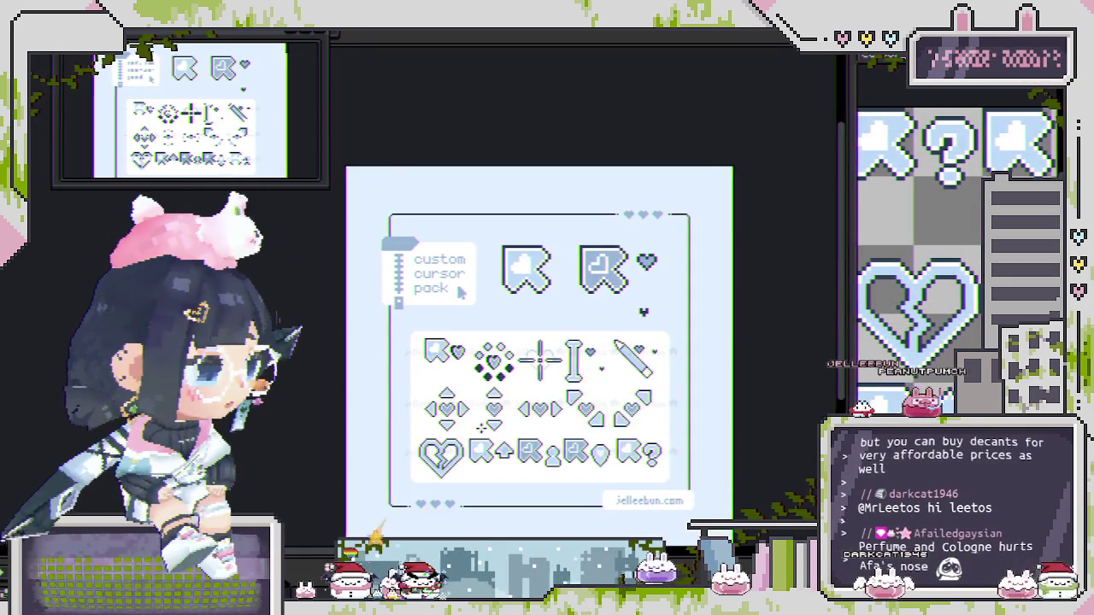
left_click_drag(529, 516, 494, 426)
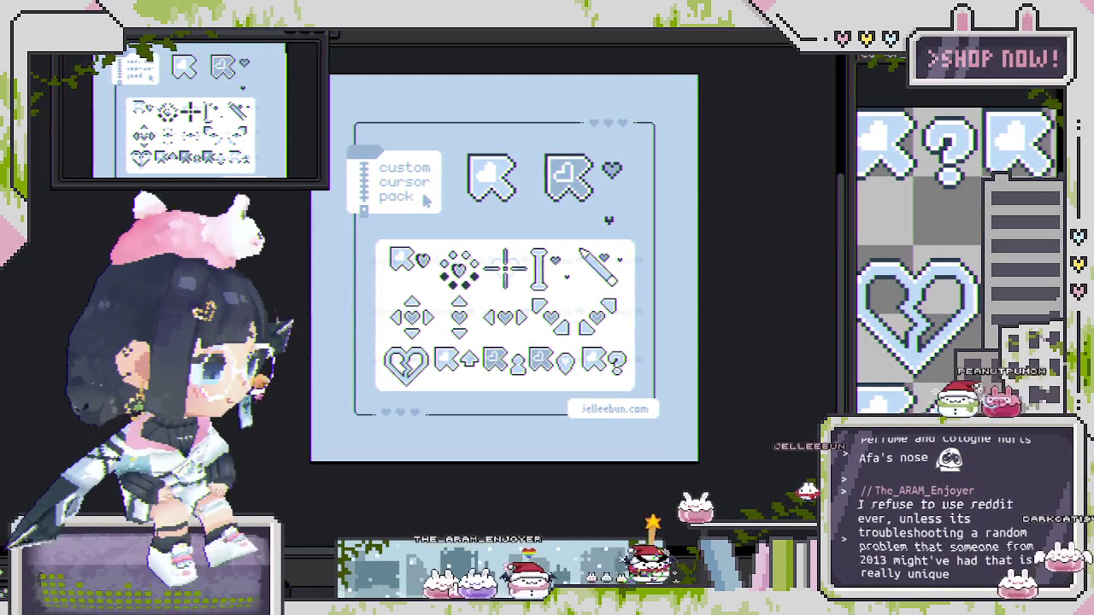
Step: Bucket-fill the sheet background with pale white-blue and save the file
left_click(446, 450)
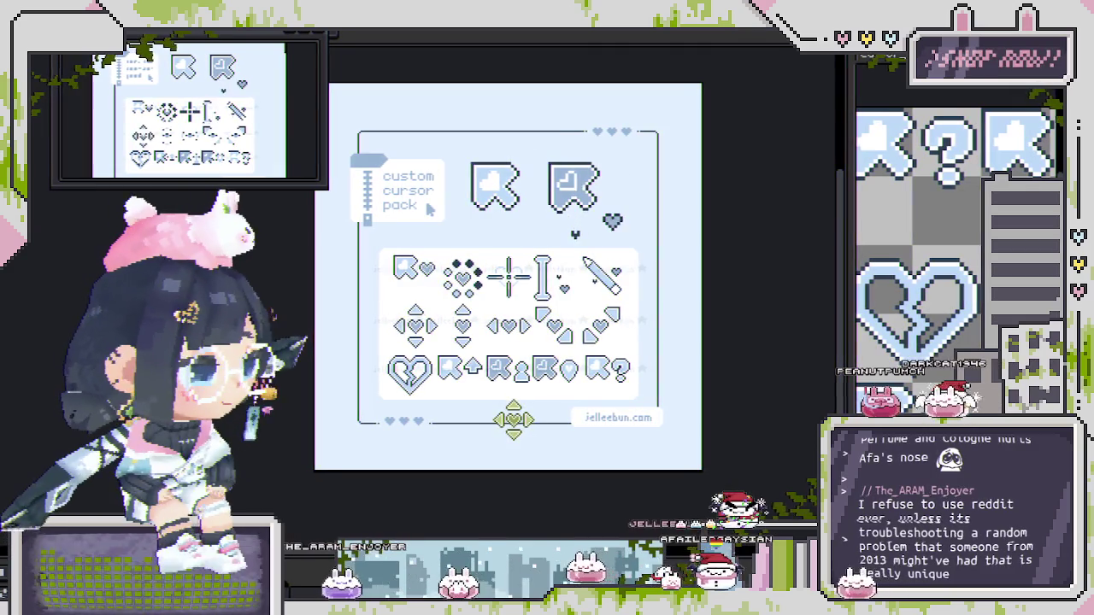
key("ctrl+s")
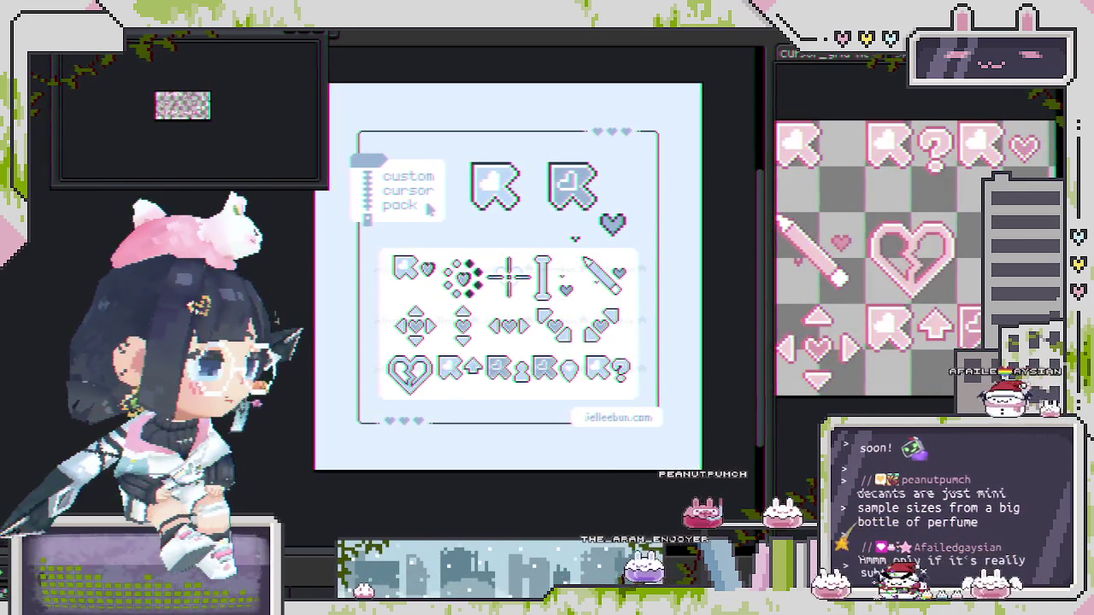
left_click_drag(571, 367, 557, 376)
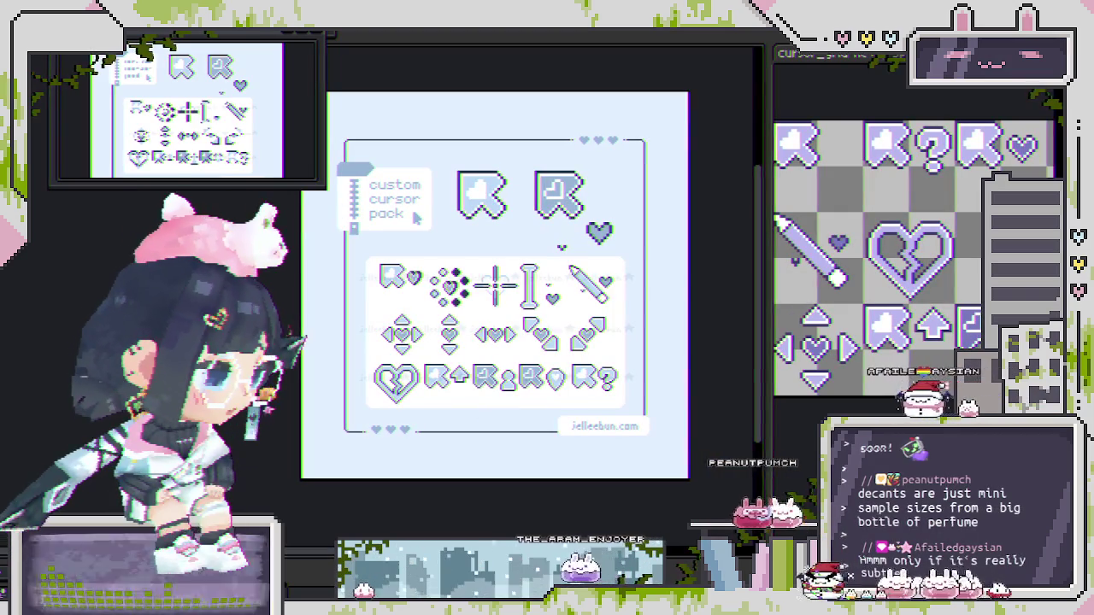
Step: Export the blue cursor sheet as heartsBLUE.gif, confirming the GIF options
key("ctrl+alt+shift+s")
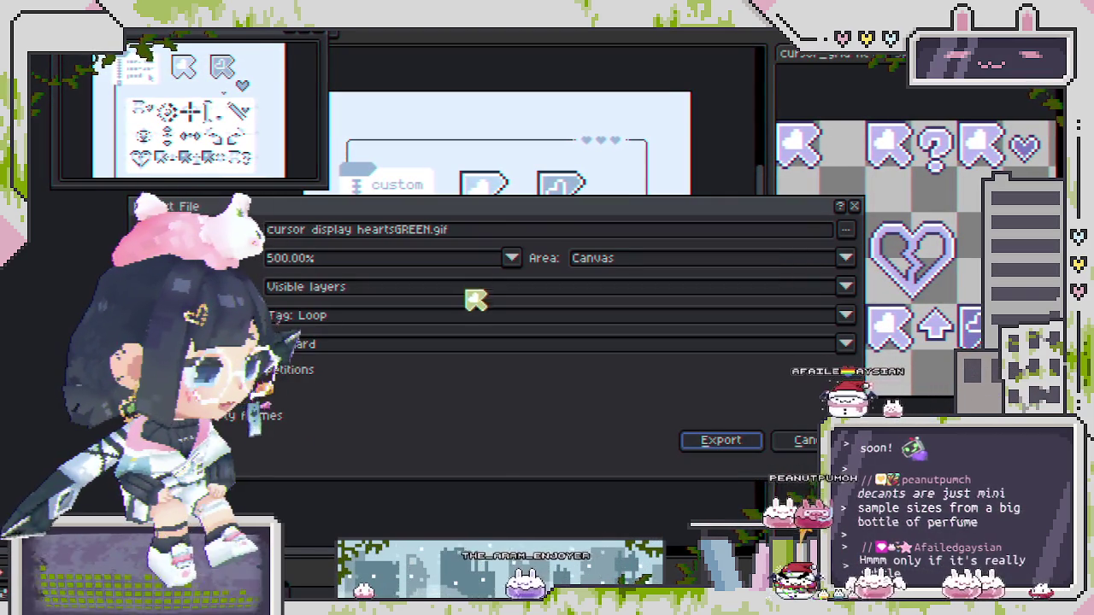
left_click(434, 234)
type("PURP")
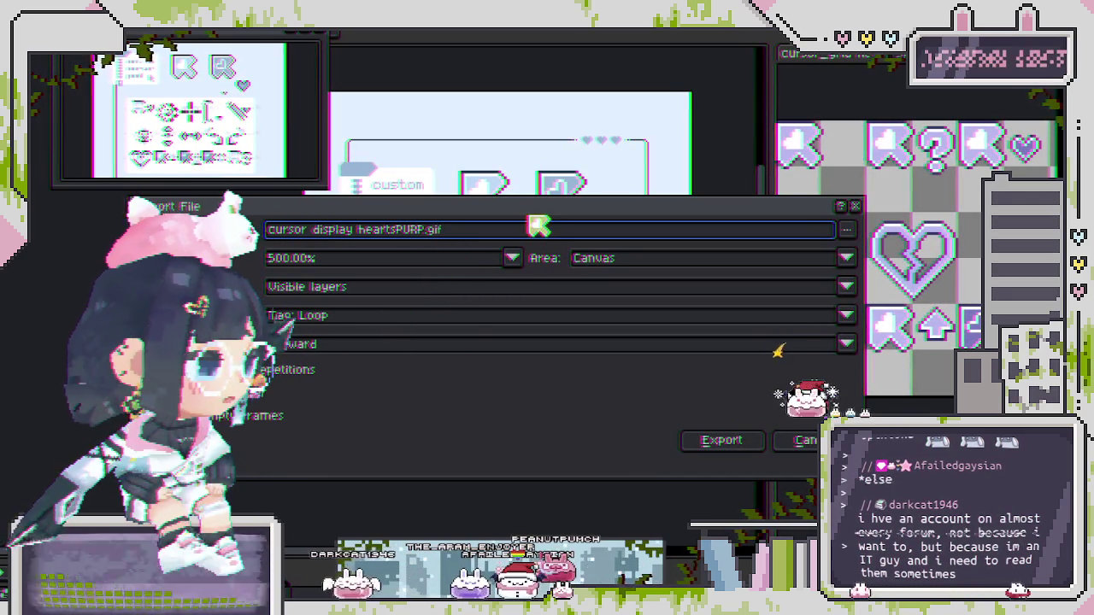
left_click_drag(535, 214, 550, 298)
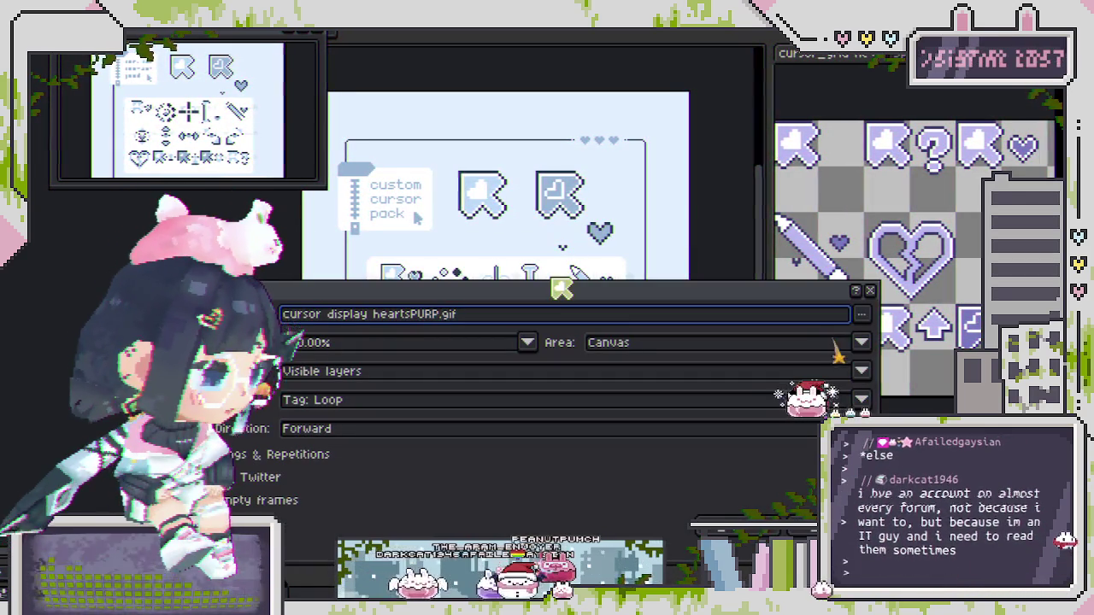
key("BackSpace")
key("BackSpace")
key("BackSpace")
type("8")
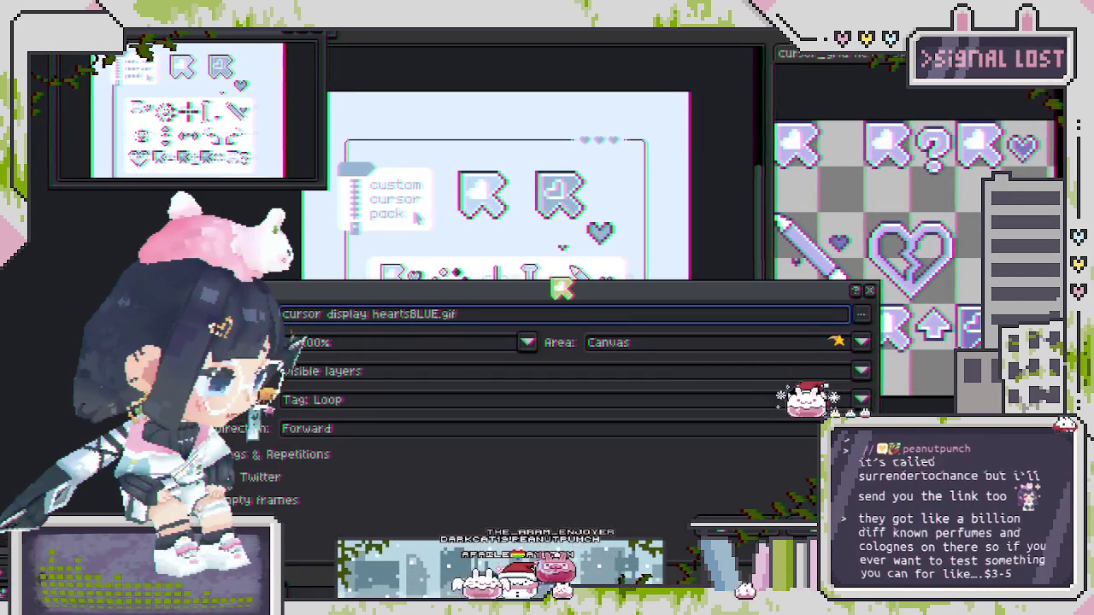
left_click_drag(483, 299, 498, 240)
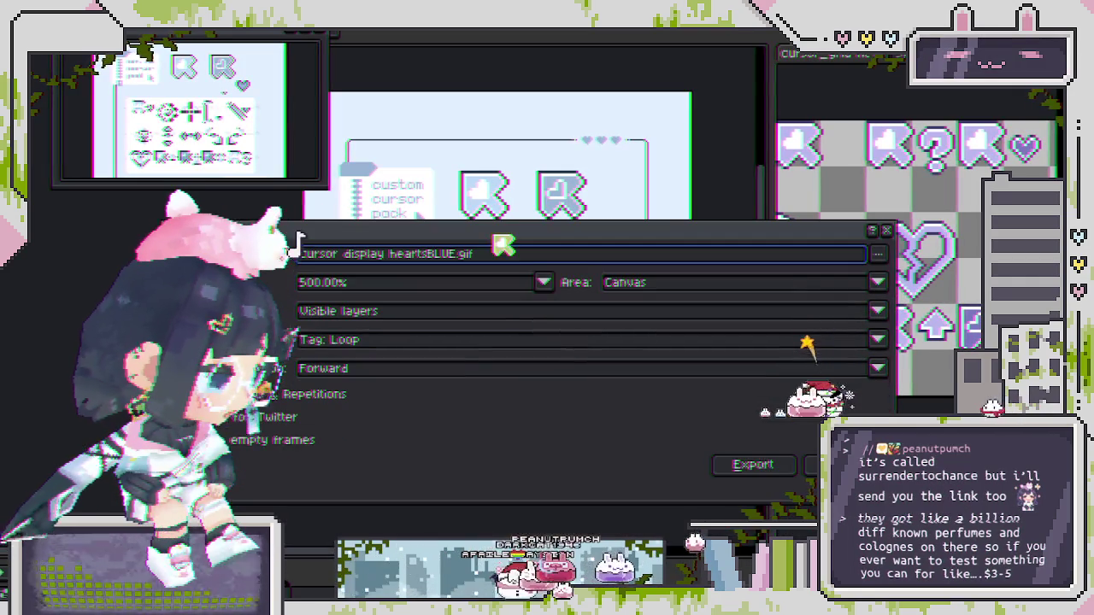
left_click(751, 464)
left_click(441, 396)
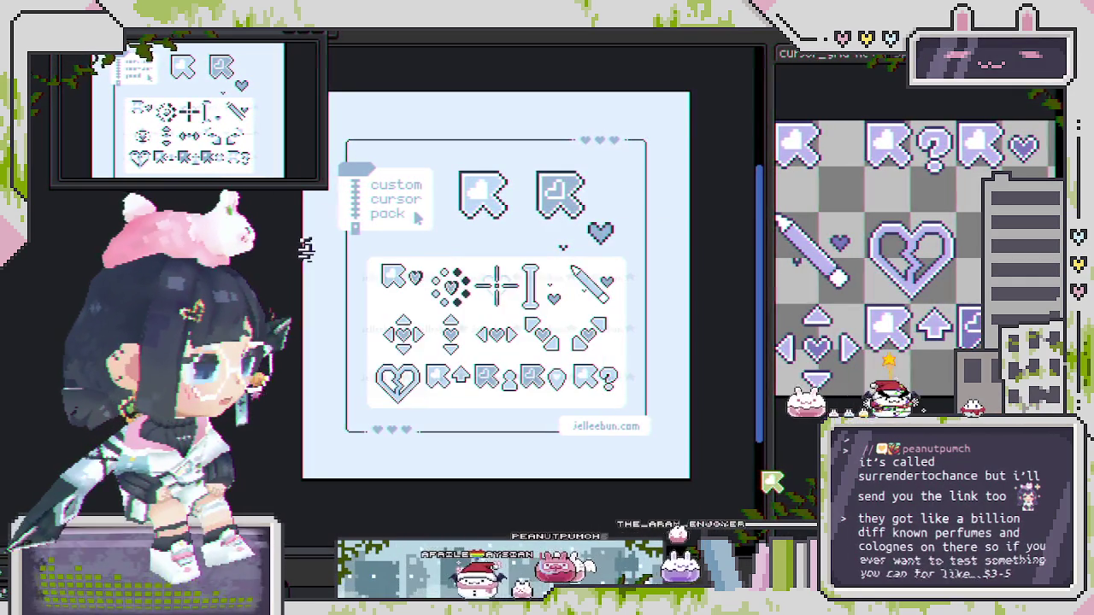
Step: Export a Twitter-ready copy of the sheet named heartsBLUEtw.gif
key("ctrl+alt+shift+s")
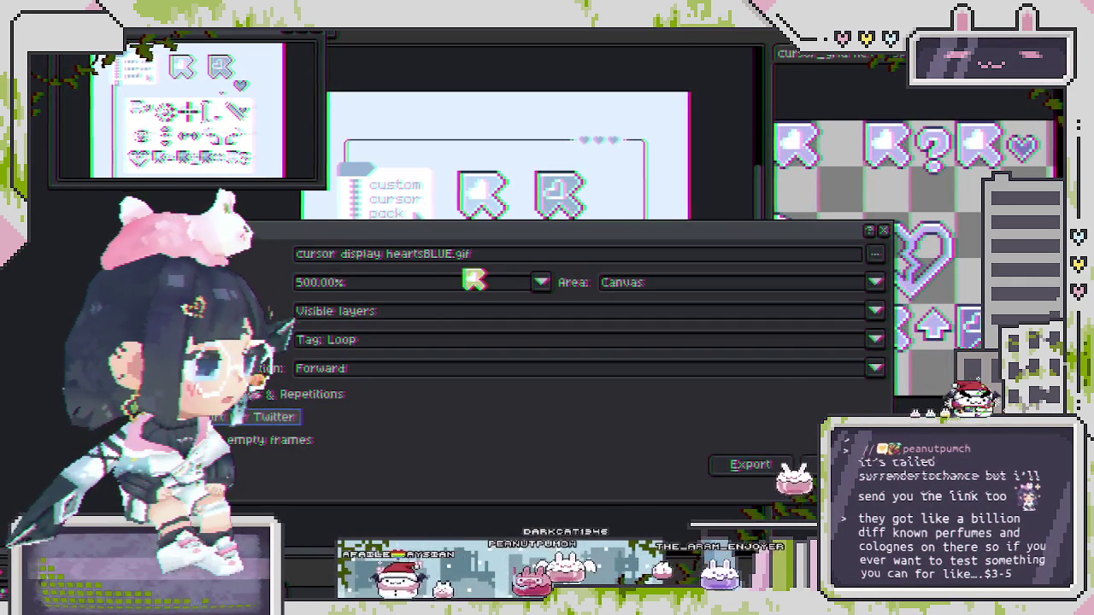
left_click(453, 254)
type("tw")
key("Return")
key("ctrl+alt+shift+s")
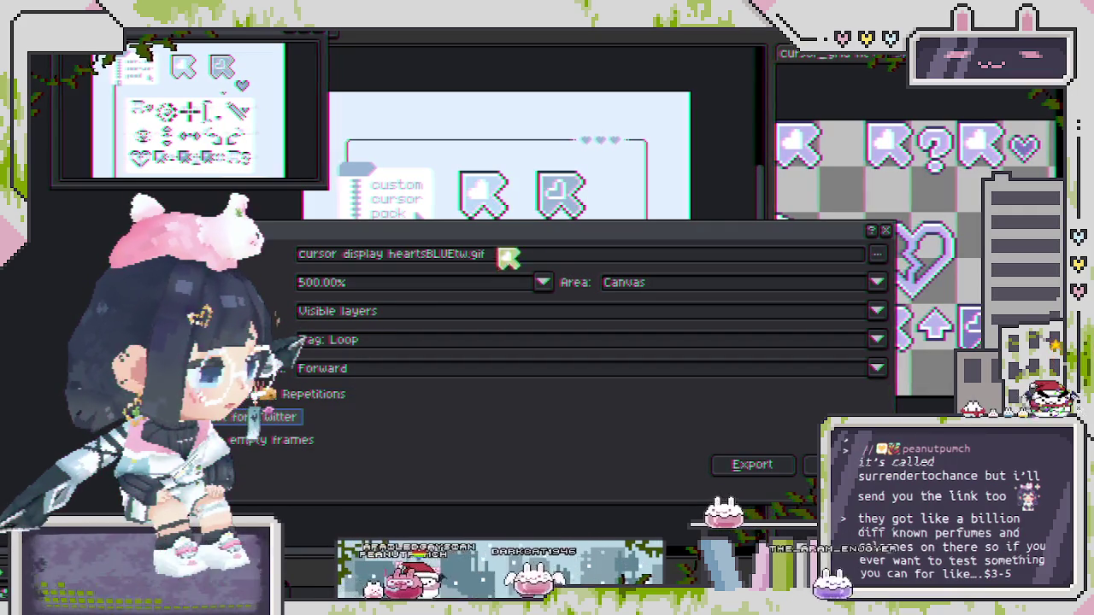
left_click(472, 256)
key("Return")
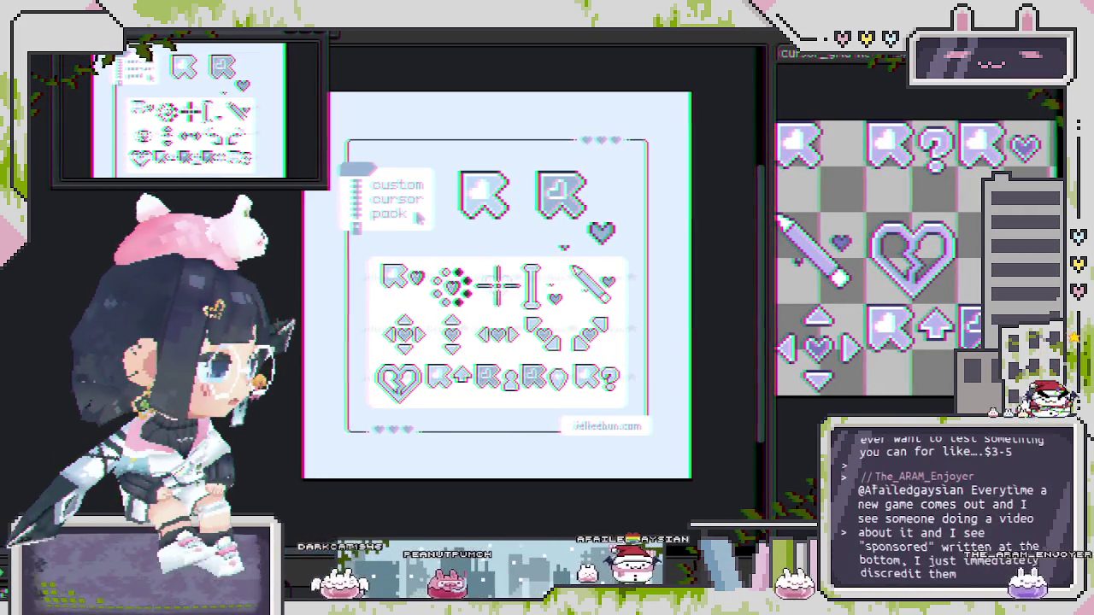
key("Tab")
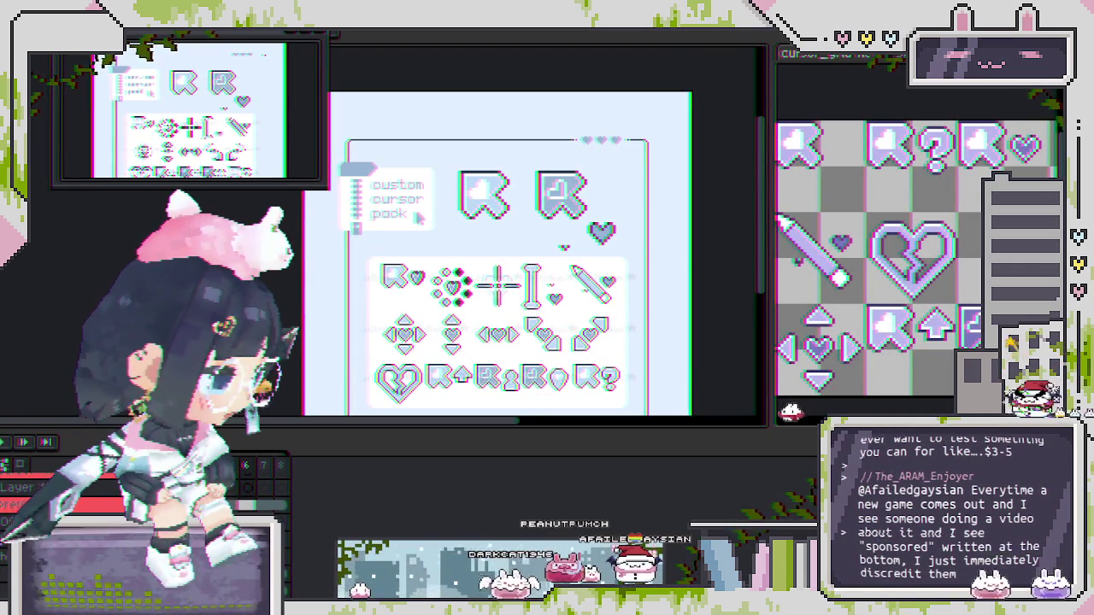
Step: Restore the green colour version of the cursor design, fit it in view, and save
key("ctrl+v")
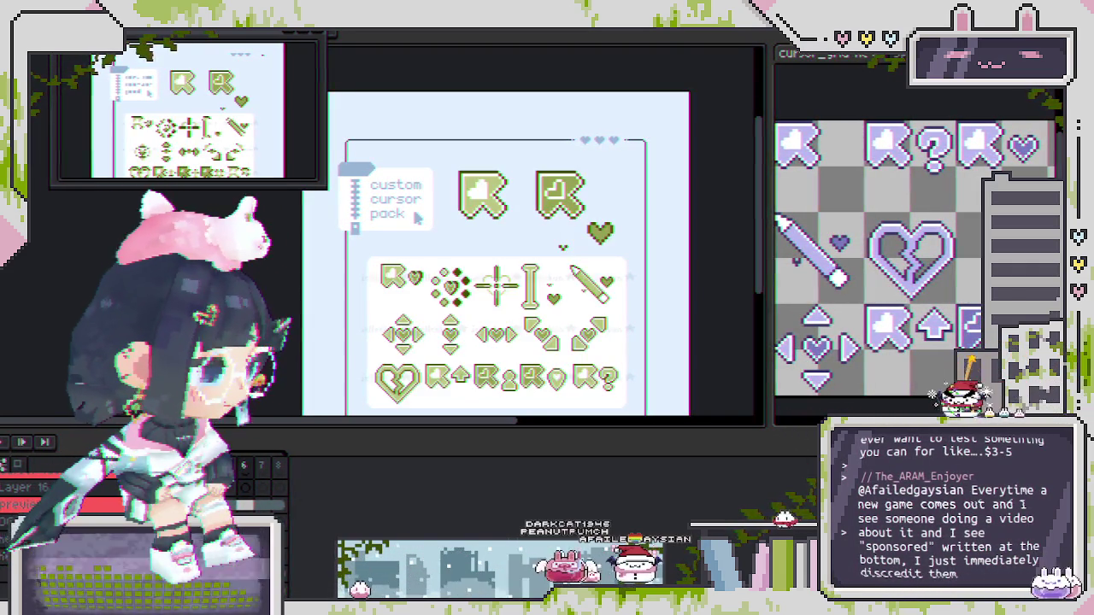
key("ctrl+0")
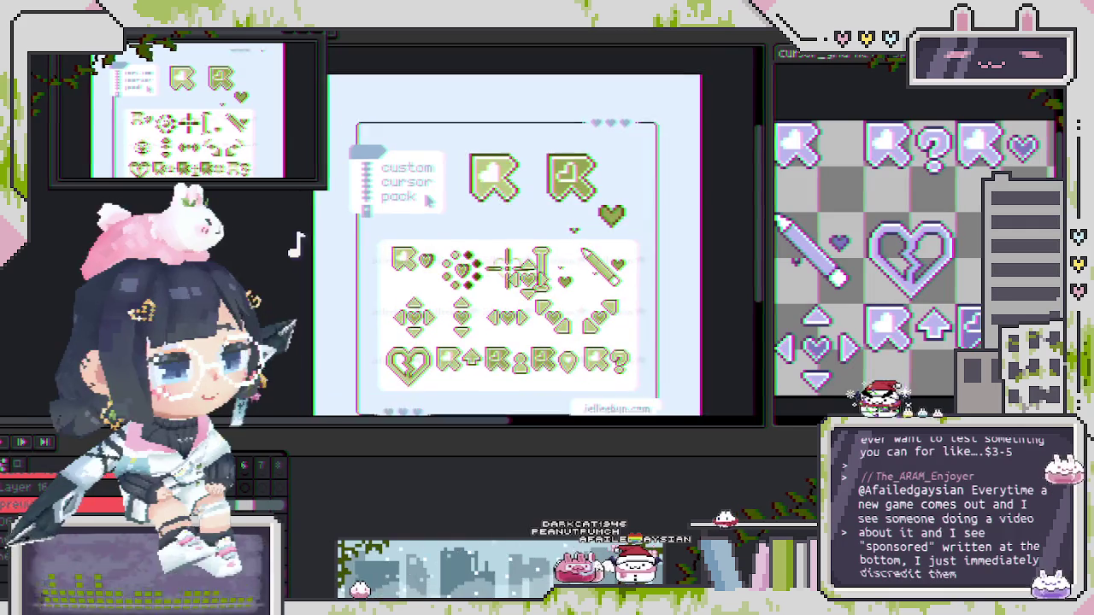
scroll(546, 252, "up", 3)
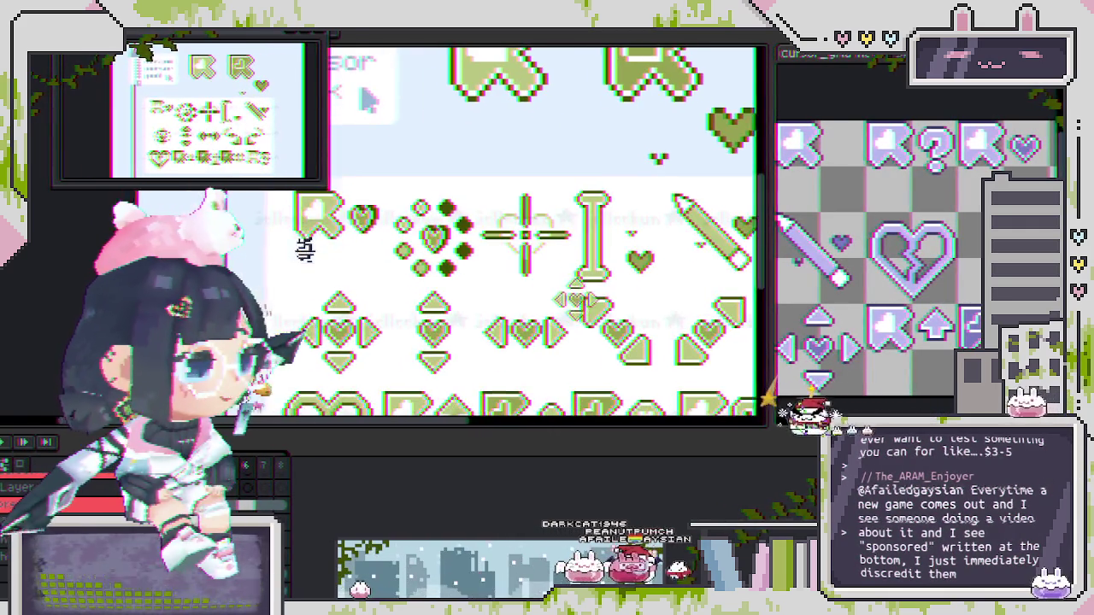
key("ctrl+0")
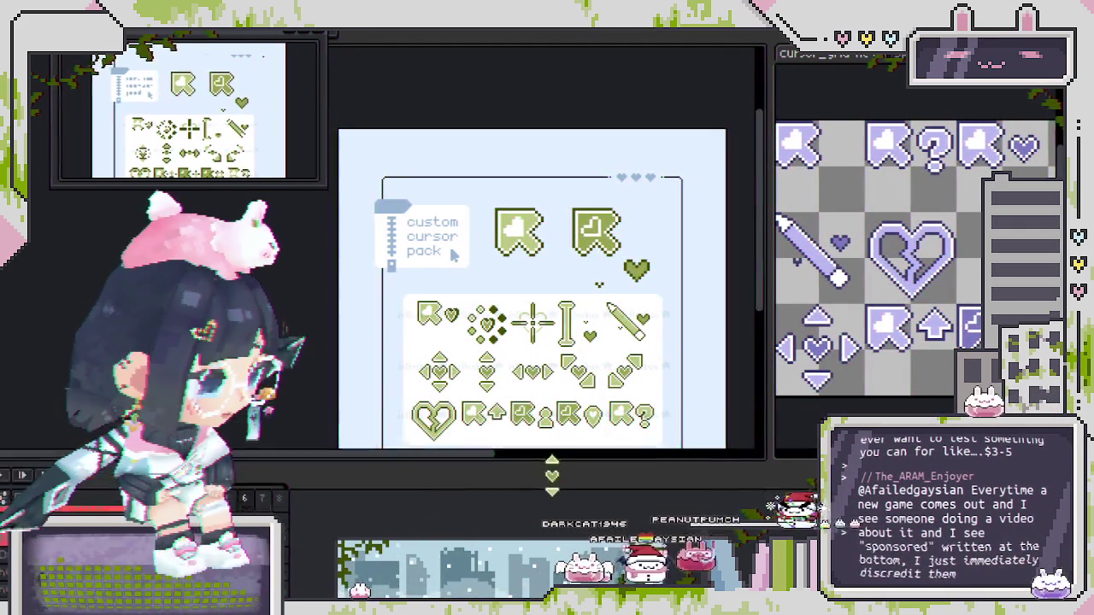
scroll(529, 325, "up", 3)
key("ctrl+s")
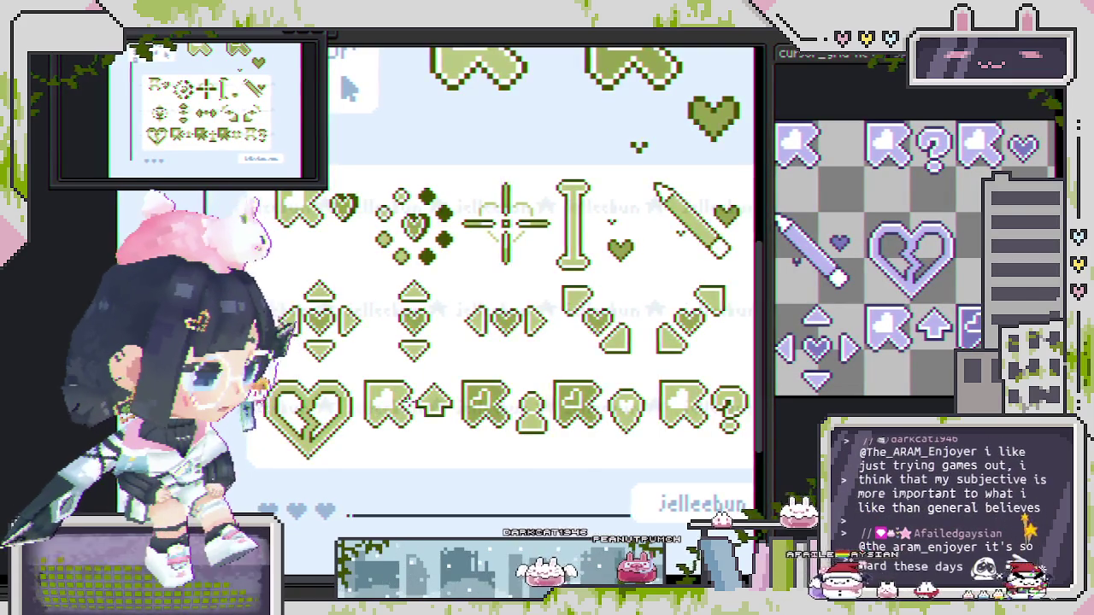
Step: Save the olive-green cursor pack sheet with Ctrl+S while zooming around it
scroll(444, 353, "down", 2)
scroll(443, 353, "up", 2)
key("ctrl+s")
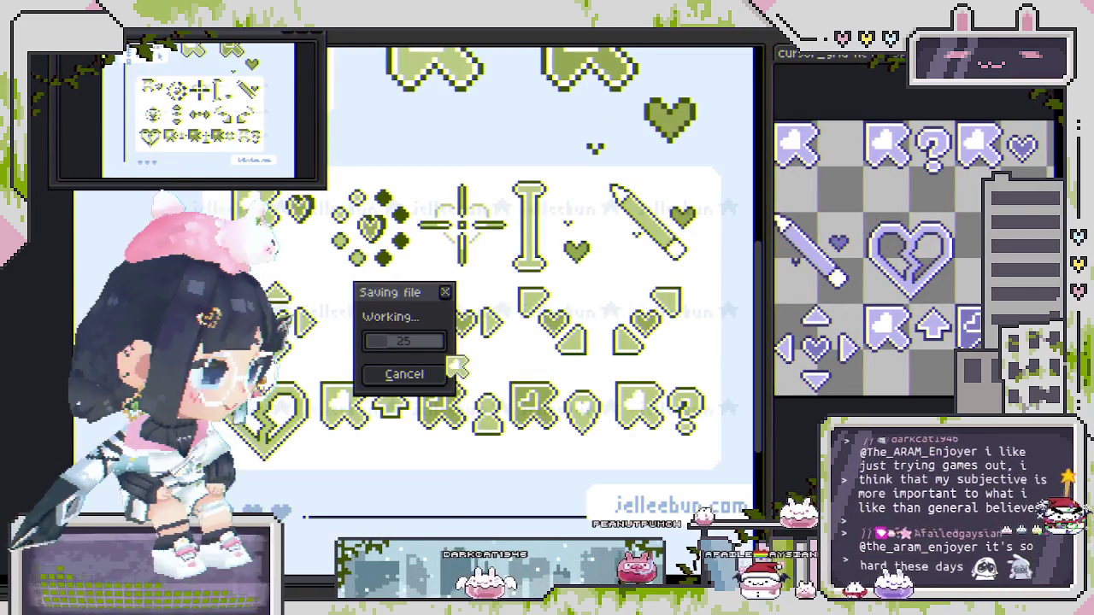
scroll(462, 363, "up", 1)
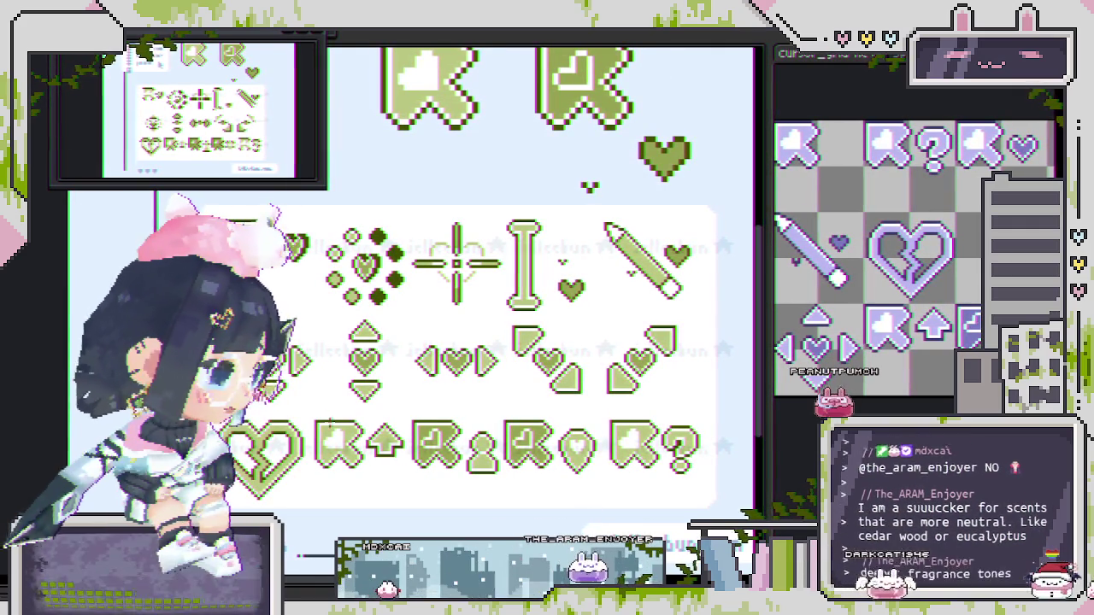
Step: Zoom around the cursor sheet and save it with Ctrl+S
scroll(466, 324, "down", 3)
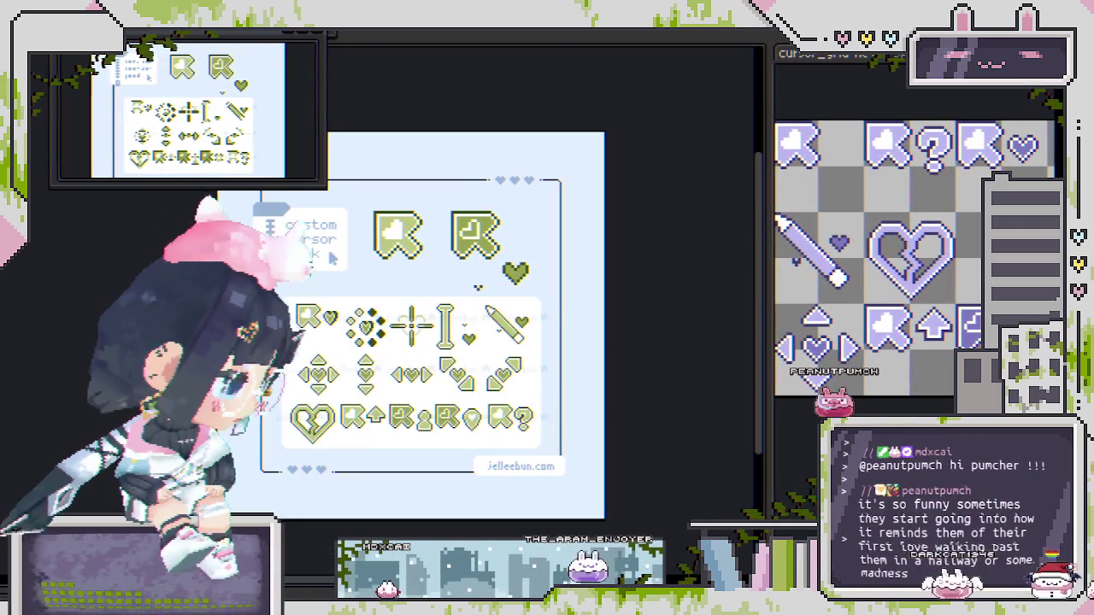
scroll(299, 244, "down", 3)
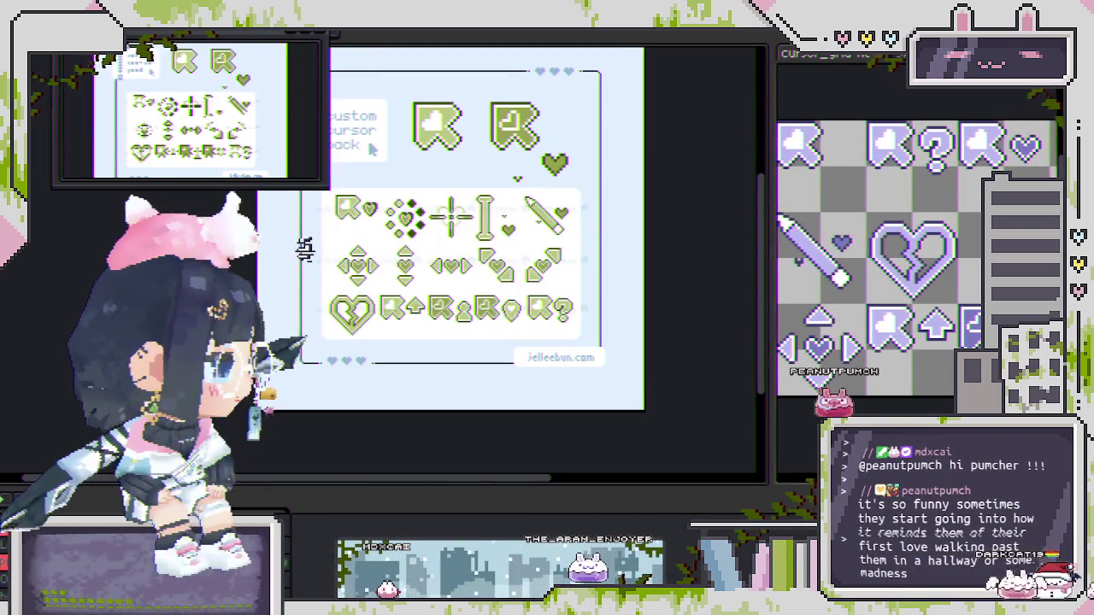
scroll(585, 418, "up", 1)
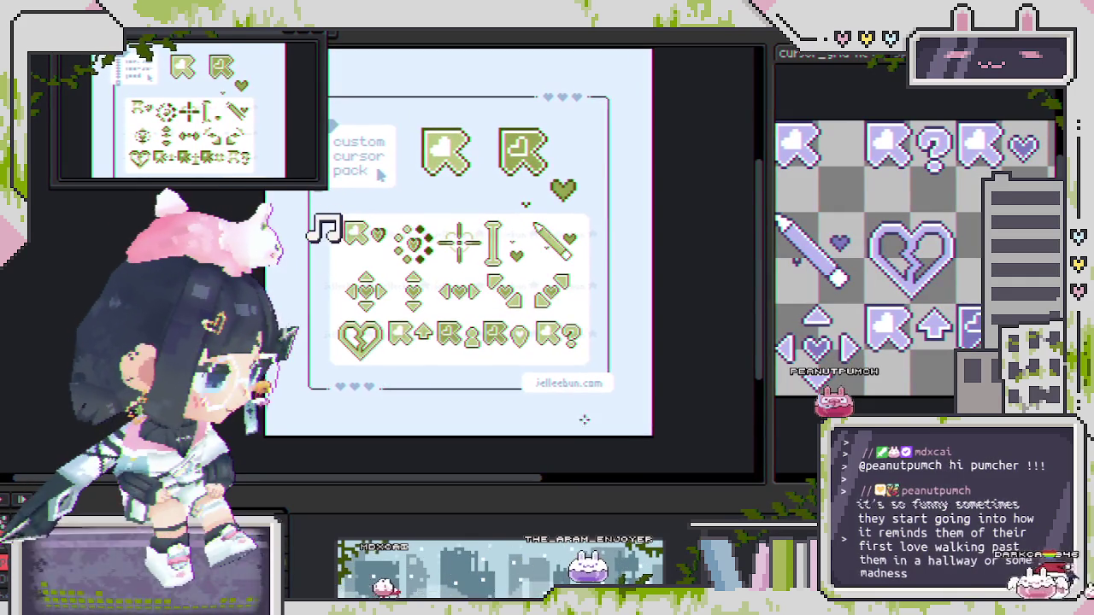
key("ctrl+s")
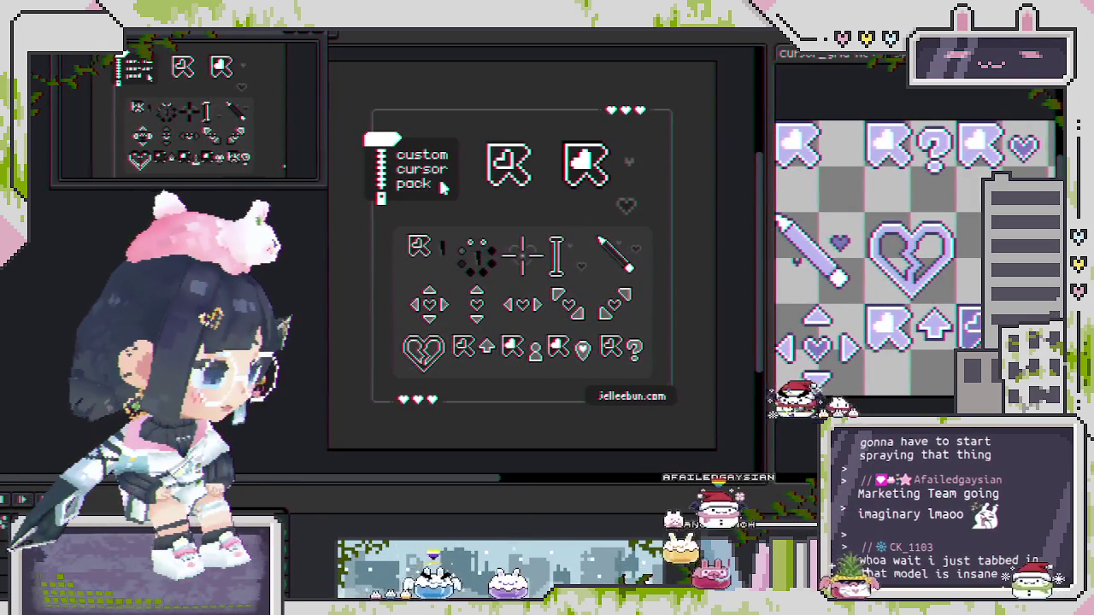
key("ctrl+n")
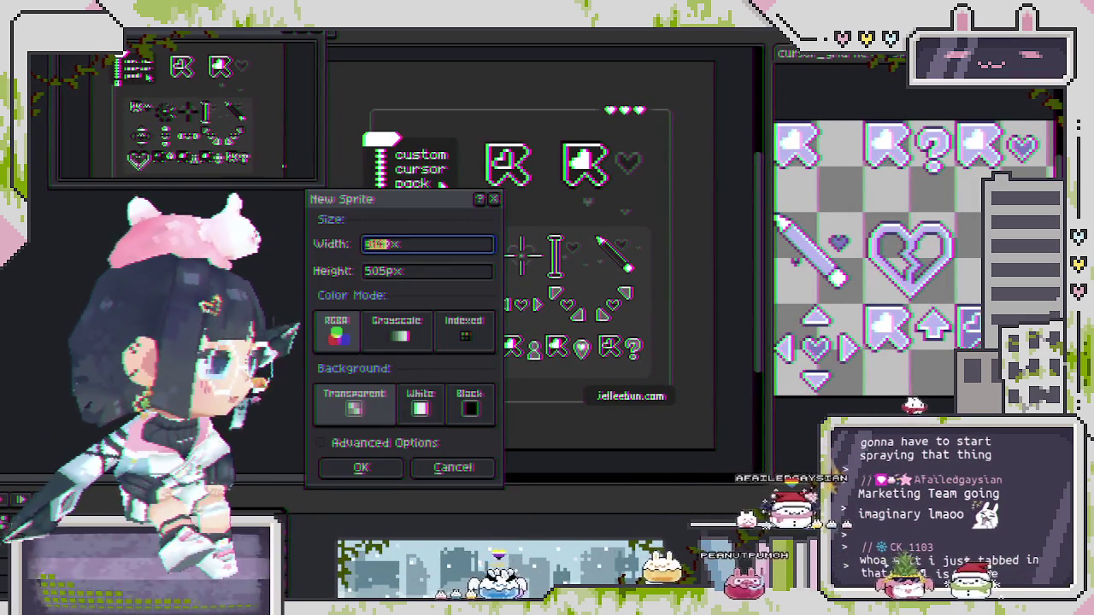
Step: Confirm the new sprite and paste the perfume ad reference image into it
left_click(361, 468)
key("ctrl+v")
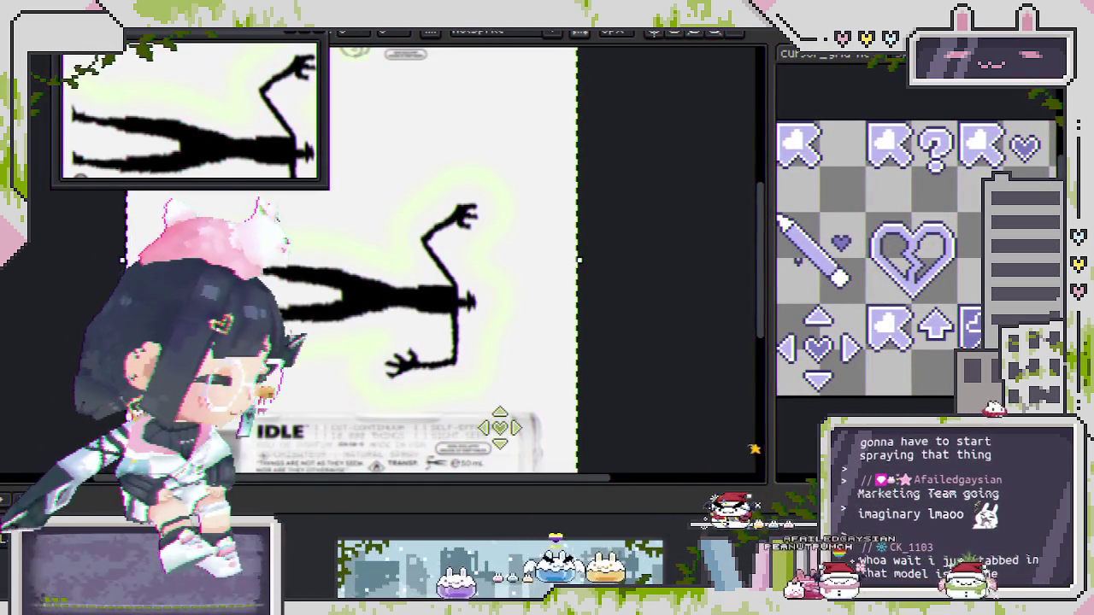
mouse_move(516, 387)
left_mouse_down()
mouse_move(688, 447)
mouse_move(586, 426)
mouse_move(504, 282)
left_mouse_up()
scroll(513, 359, "up", 2)
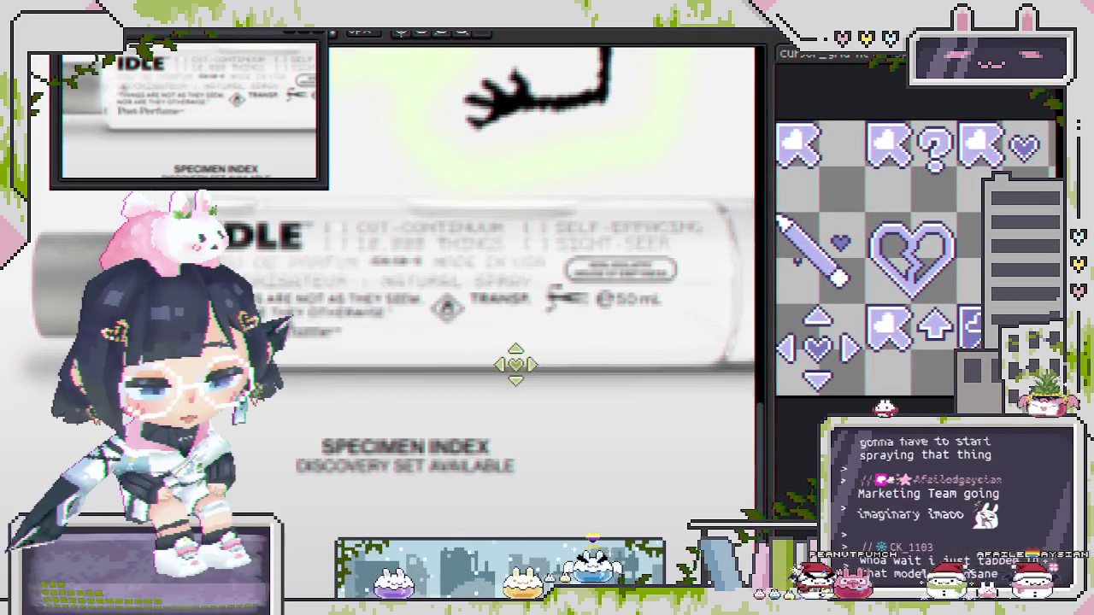
left_click_drag(488, 394, 547, 385)
Step: Pan and zoom over the ad to inspect the bottle label and the figure's arm
scroll(551, 386, "down", 3)
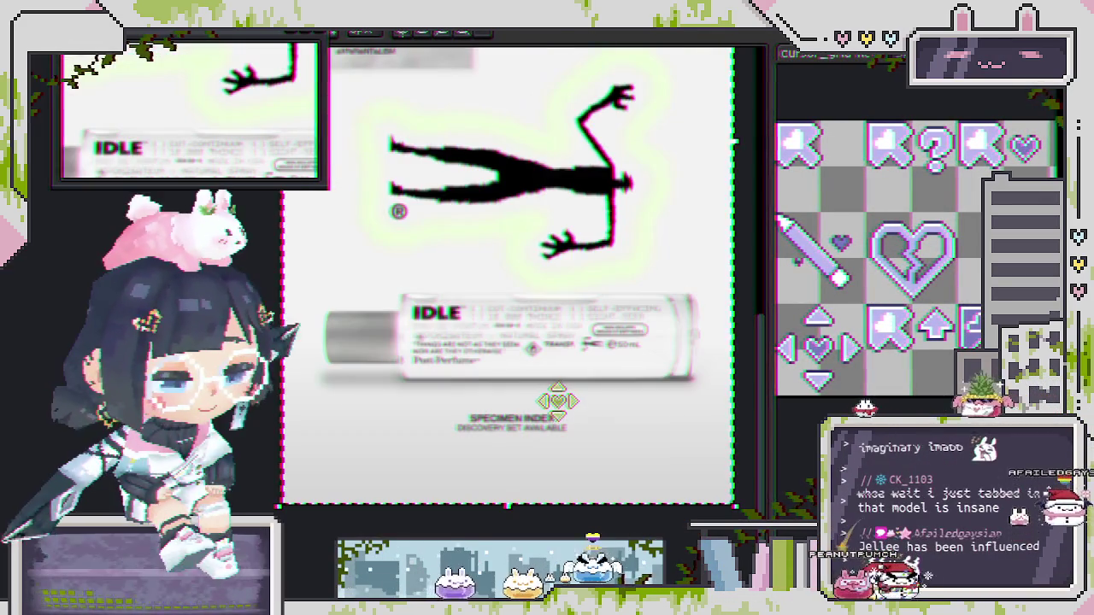
scroll(538, 376, "up", 3)
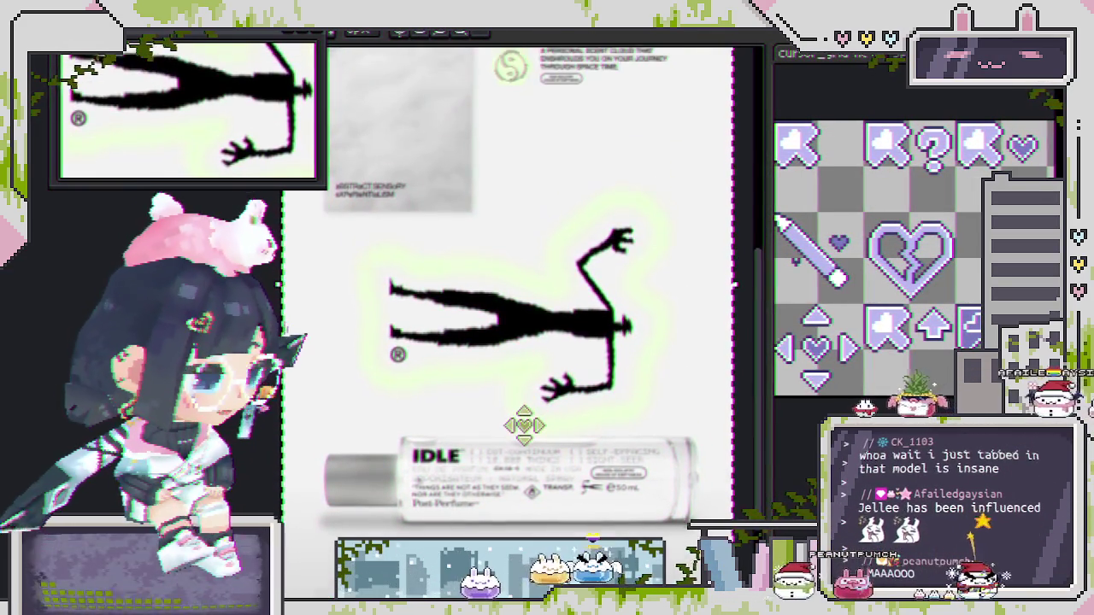
left_click_drag(519, 422, 521, 270)
scroll(505, 444, "up", 2)
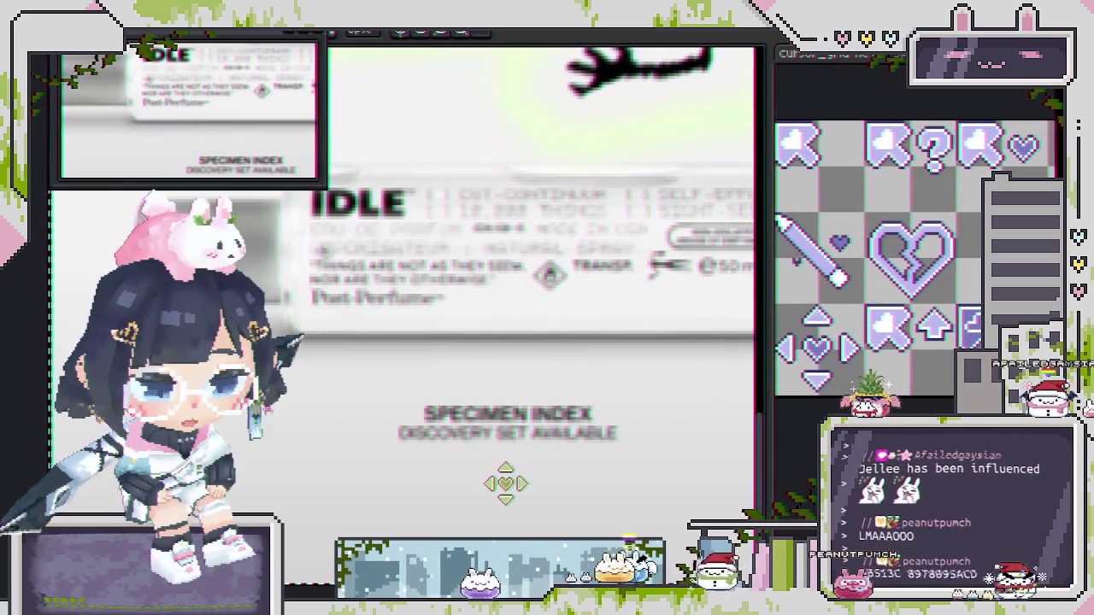
mouse_move(528, 303)
left_mouse_down()
mouse_move(596, 301)
mouse_move(542, 293)
left_mouse_up()
scroll(555, 311, "up", 5)
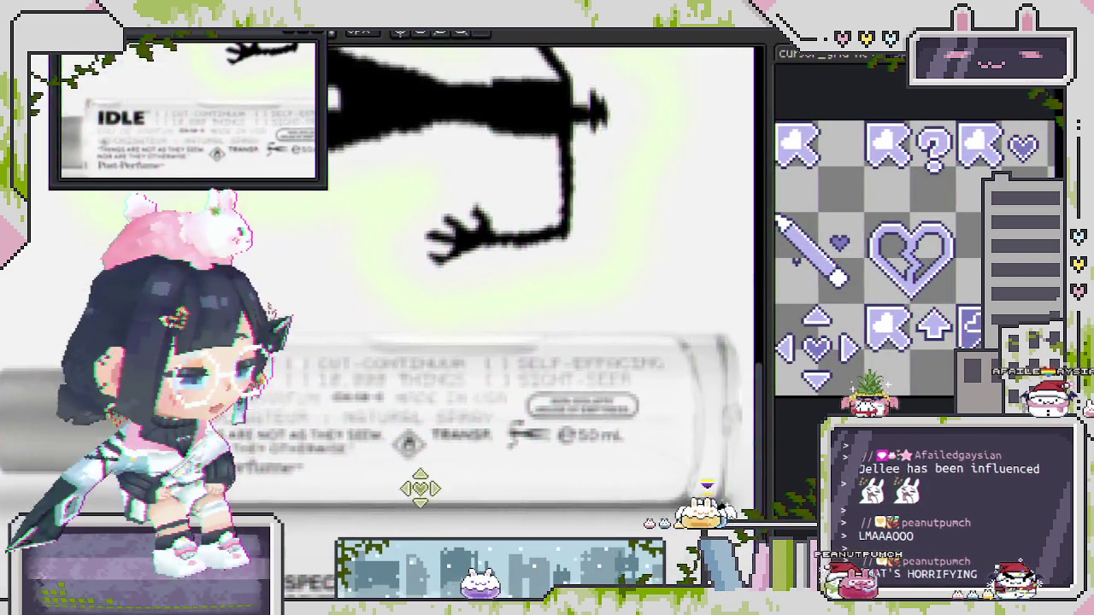
left_click_drag(481, 313, 549, 390)
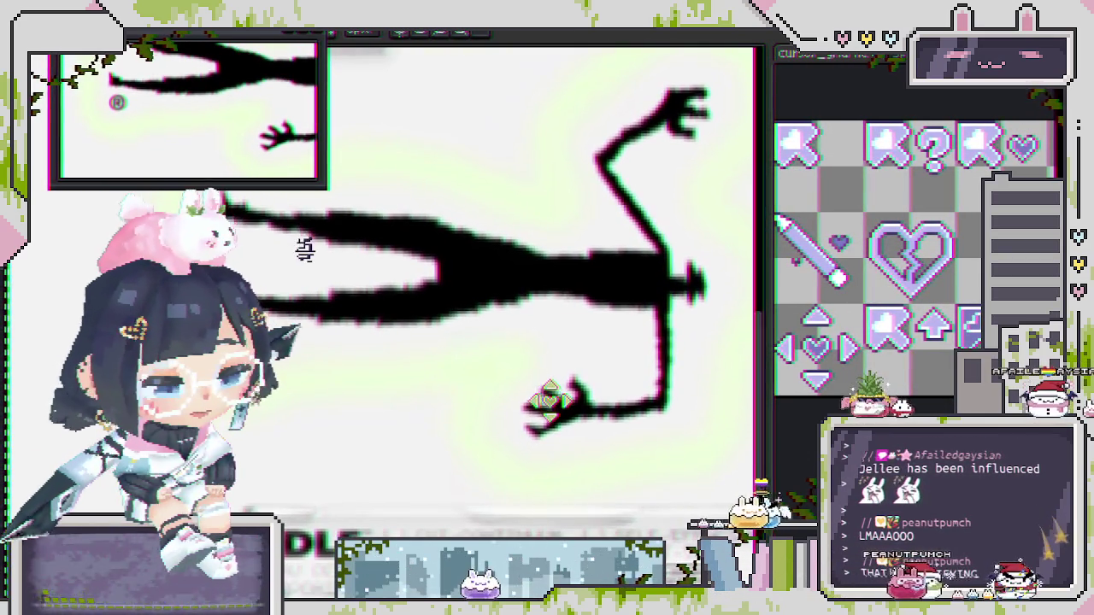
Step: Zoom in and out on the ad, ending with the IDLE bottle in view
scroll(549, 389, "down", 5)
scroll(525, 358, "up", 2)
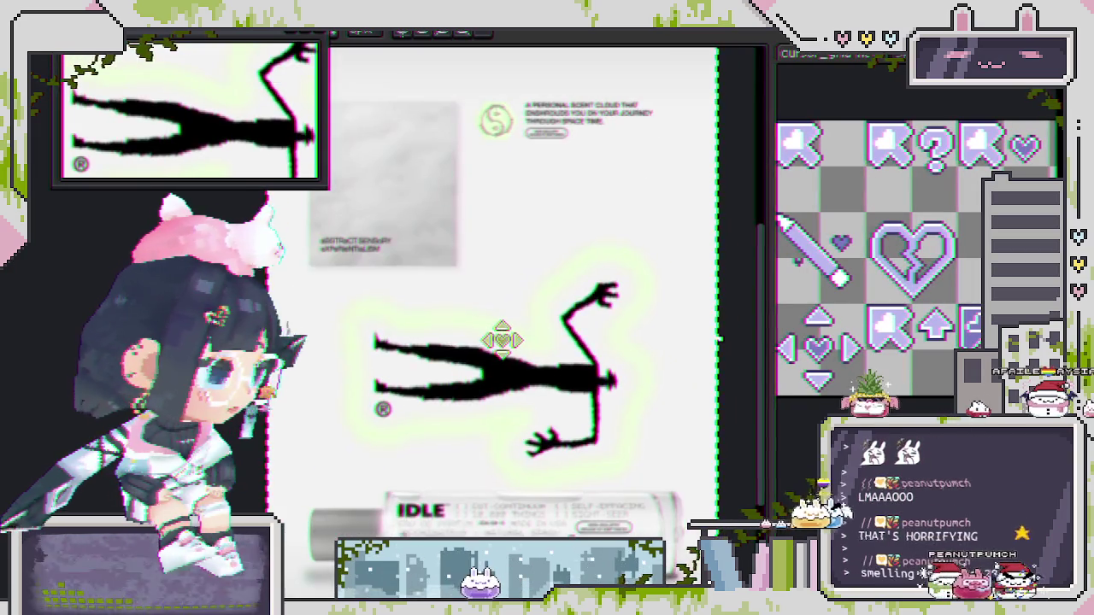
scroll(496, 339, "up", 2)
scroll(491, 340, "up", 3)
scroll(500, 383, "down", 3)
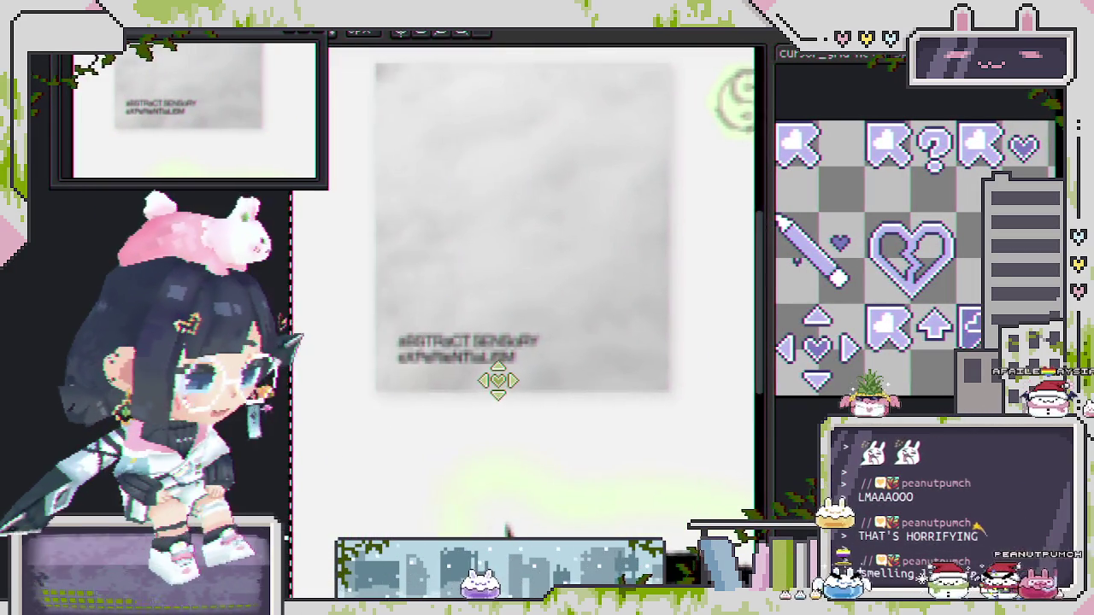
scroll(497, 381, "up", 3)
scroll(497, 381, "down", 3)
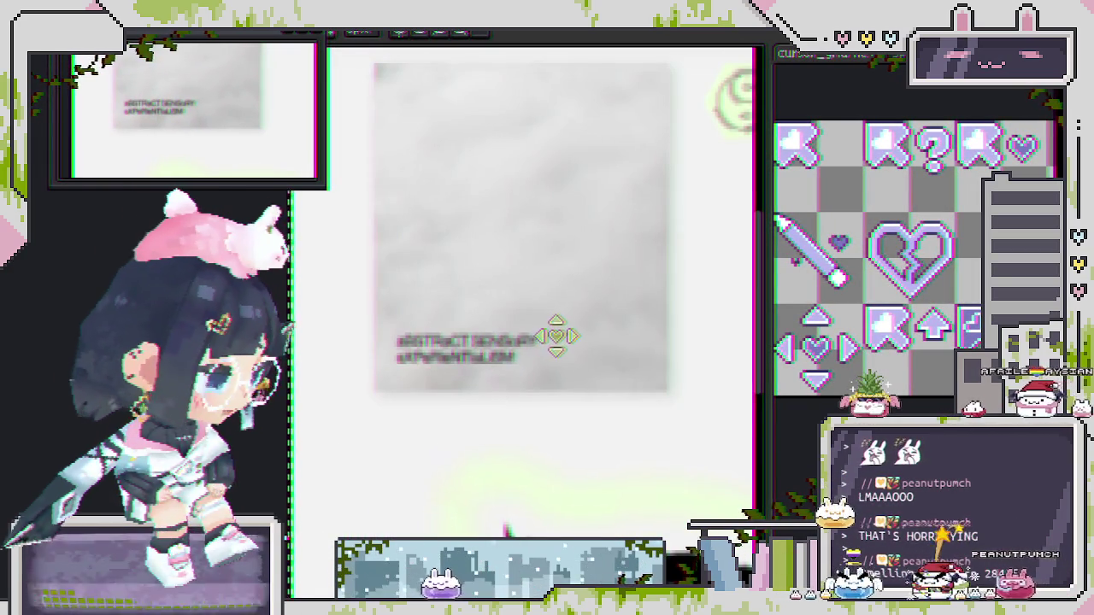
scroll(437, 343, "up", 3)
scroll(436, 342, "up", 1)
scroll(416, 391, "down", 1)
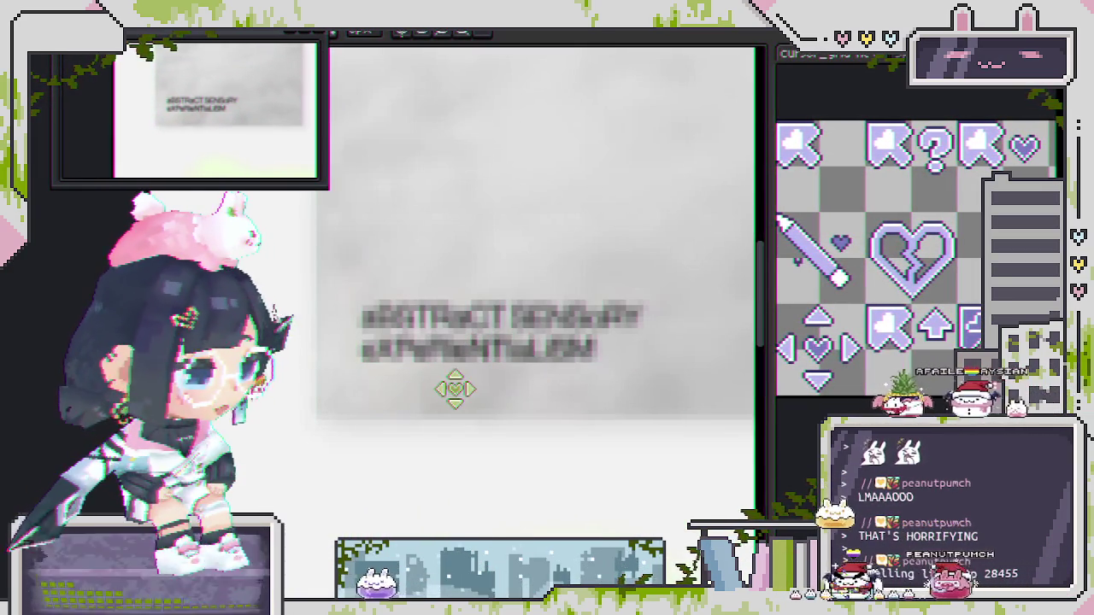
scroll(560, 315, "down", 2)
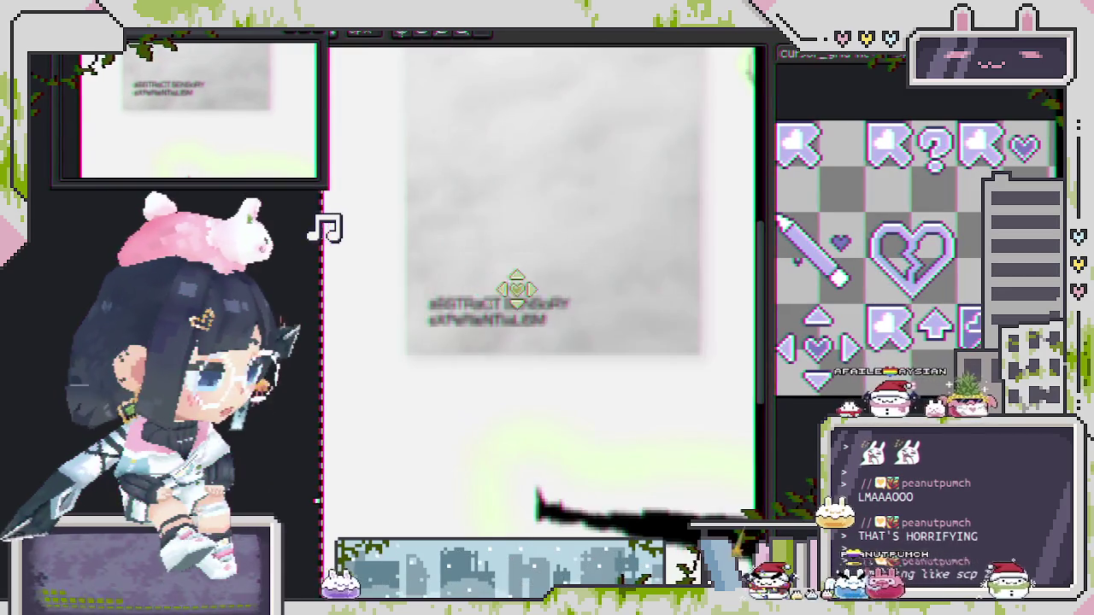
scroll(538, 320, "down", 2)
left_click_drag(529, 322, 499, 245)
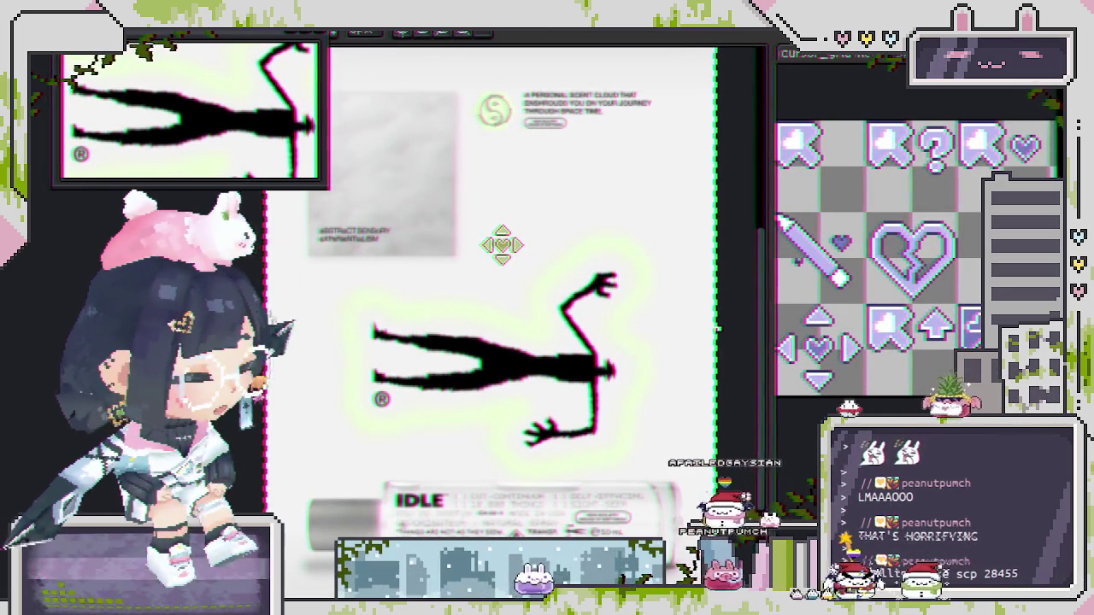
Step: Delete the pasted perfume ad, leaving the new sprite's canvas transparent
scroll(500, 265, "down", 3)
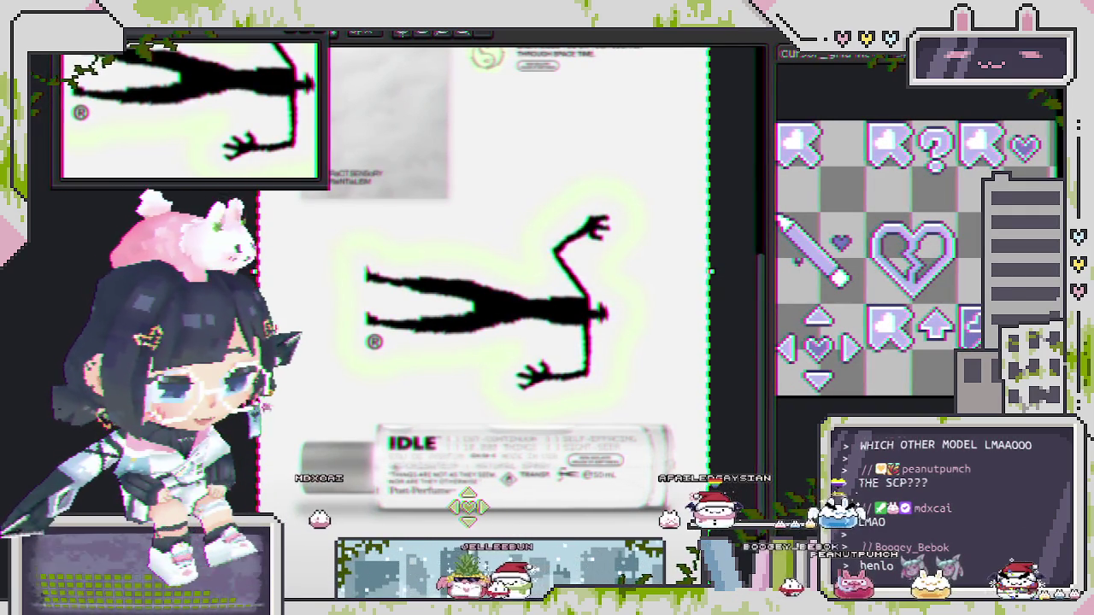
key("Delete")
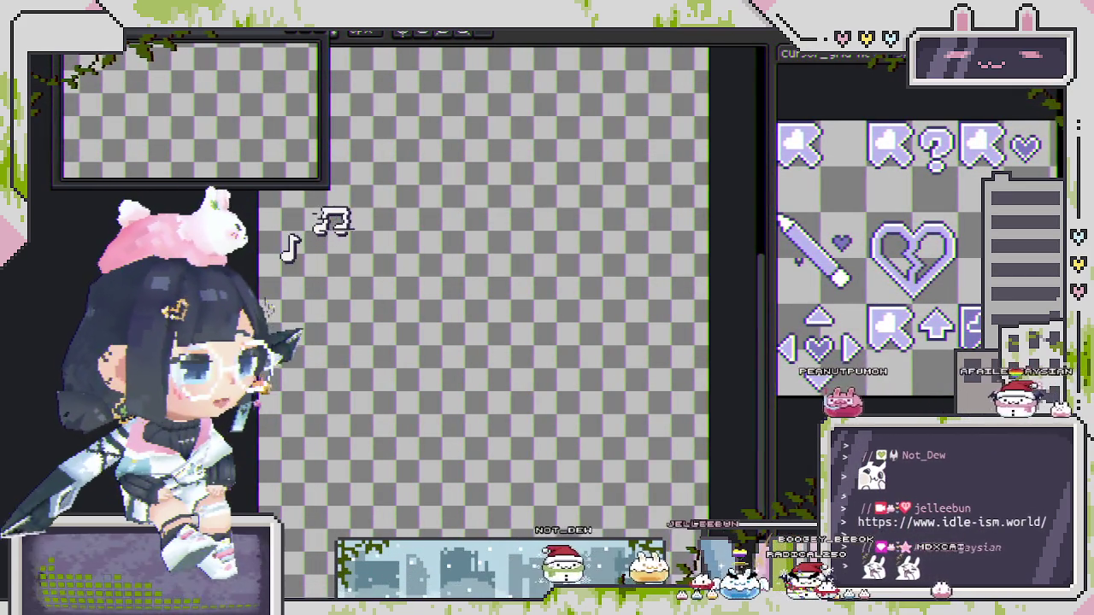
key("ctrl+v")
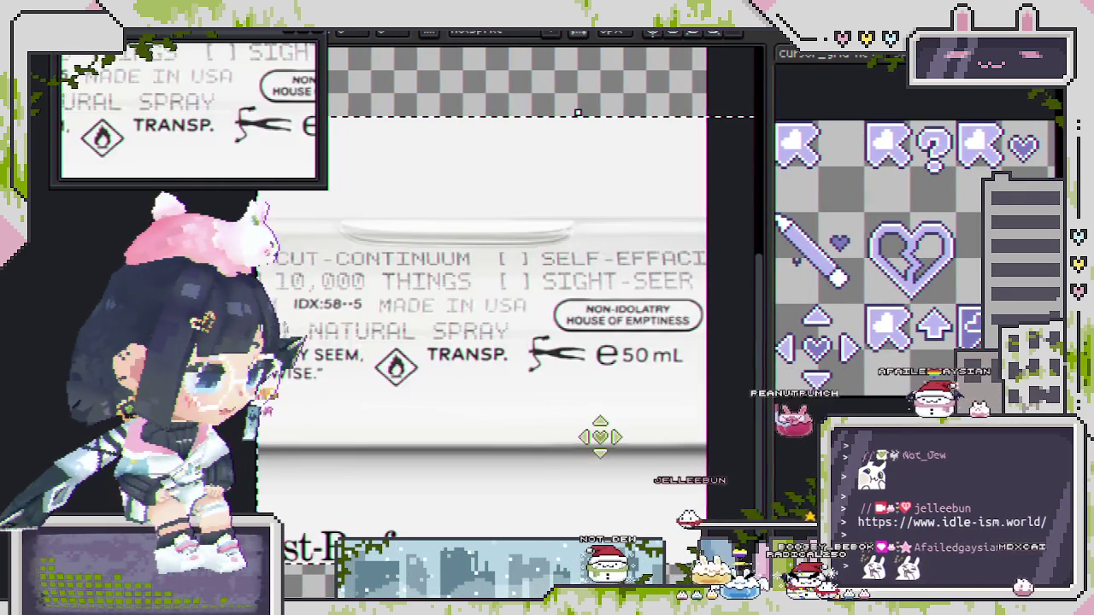
scroll(570, 430, "up", 2)
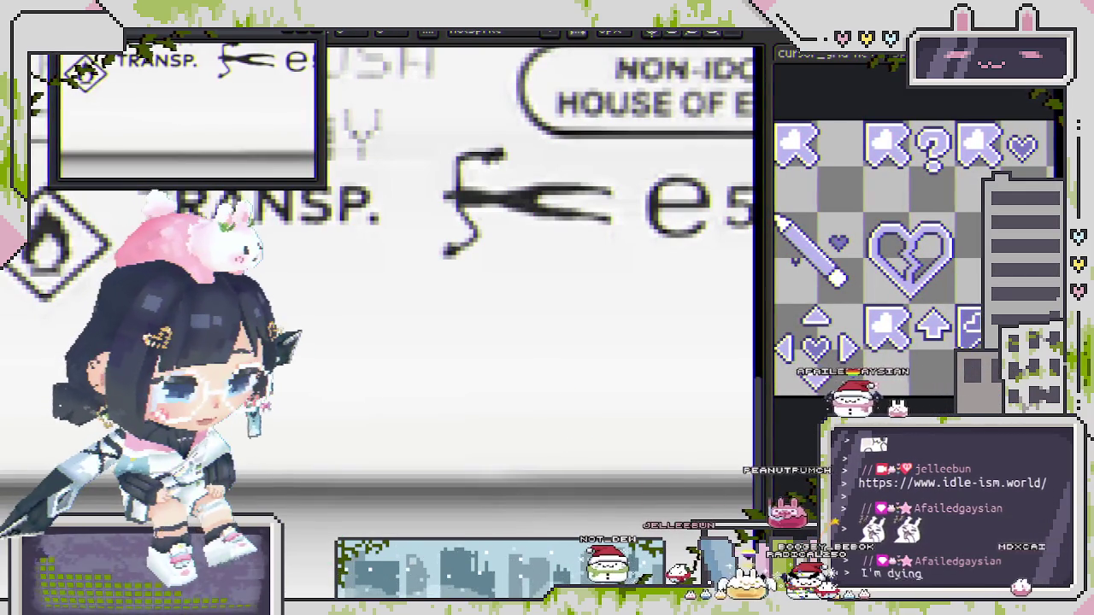
mouse_move(694, 294)
left_mouse_down()
mouse_move(589, 420)
mouse_move(579, 456)
left_mouse_up()
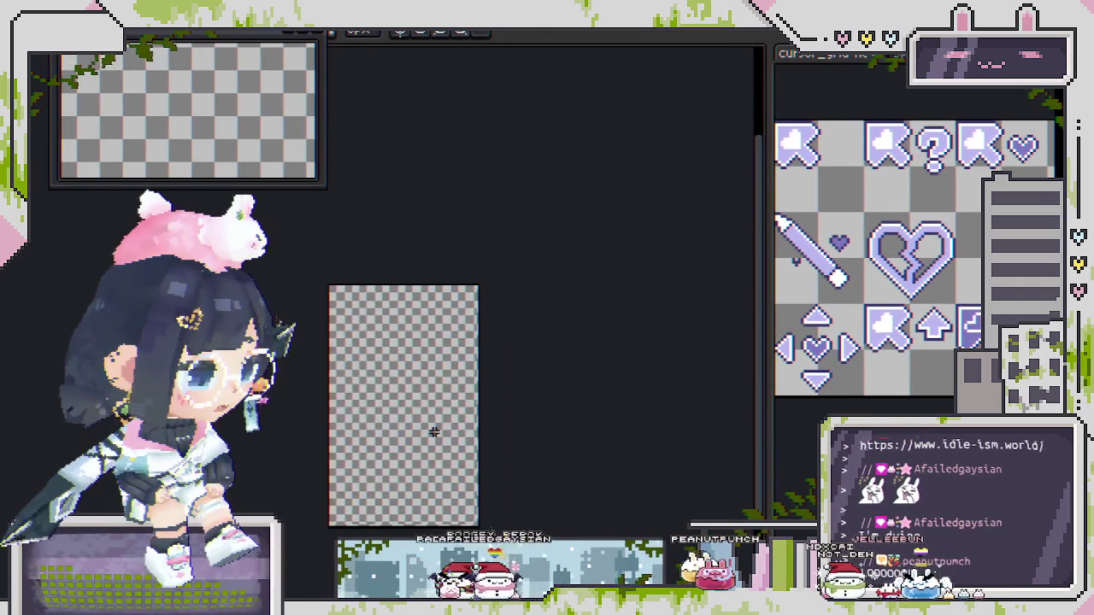
scroll(433, 432, "up", 2)
left_click_drag(463, 398, 542, 337)
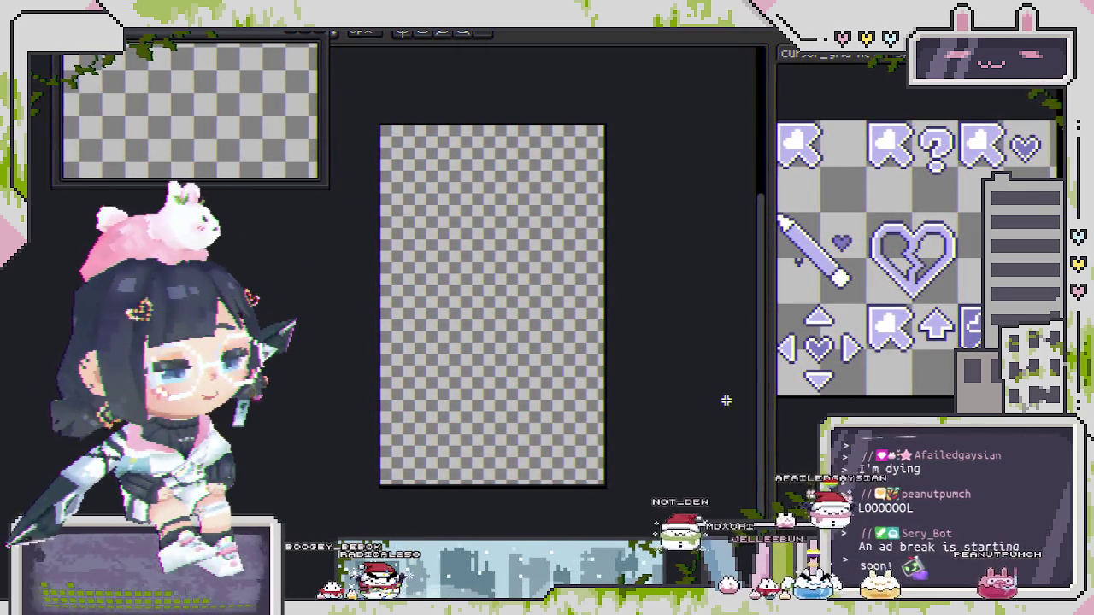
Step: Bring back the dark cursor pack sheet and nudge its view down-right
key("ctrl+z")
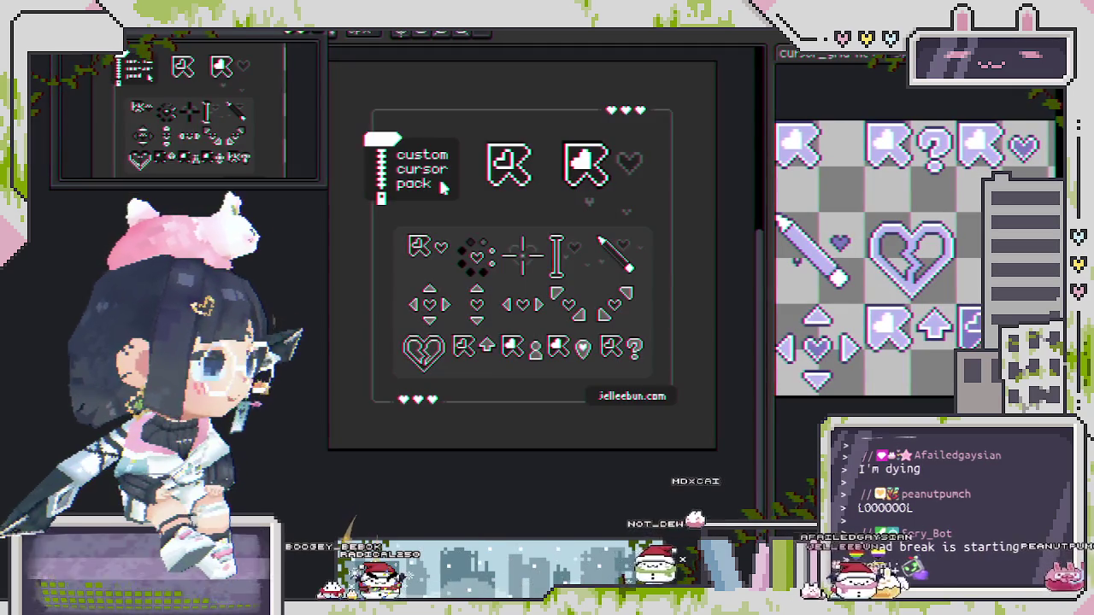
left_click_drag(442, 198, 464, 228)
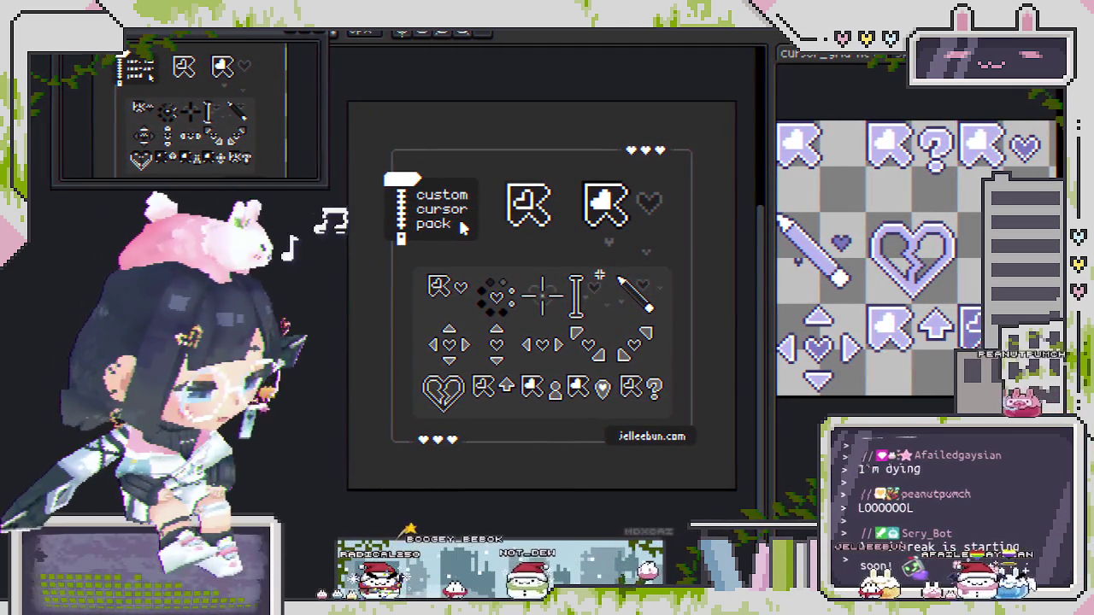